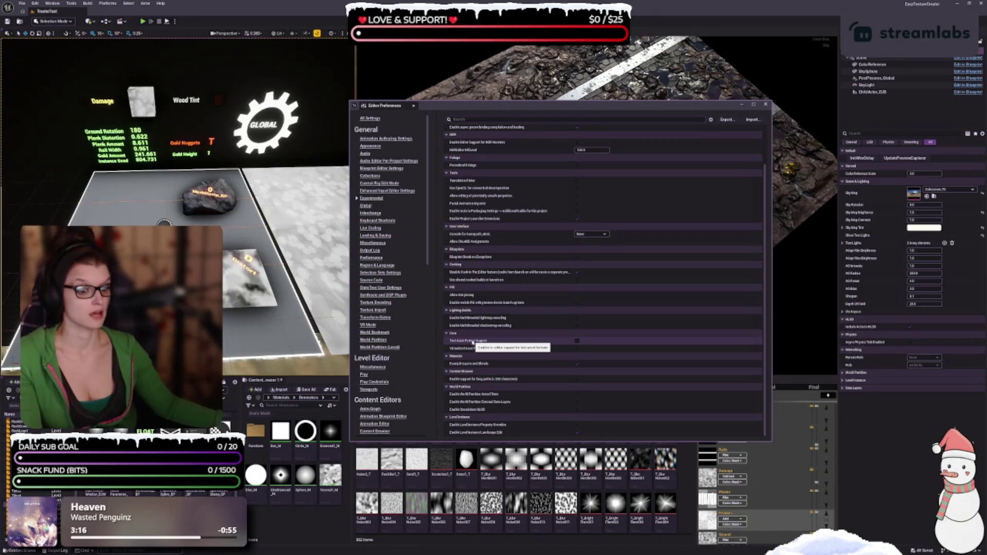
# - Go through the Global and Miscellaneous pages to the Output Log settings and open the Output Log
pyautogui.click(366, 205)
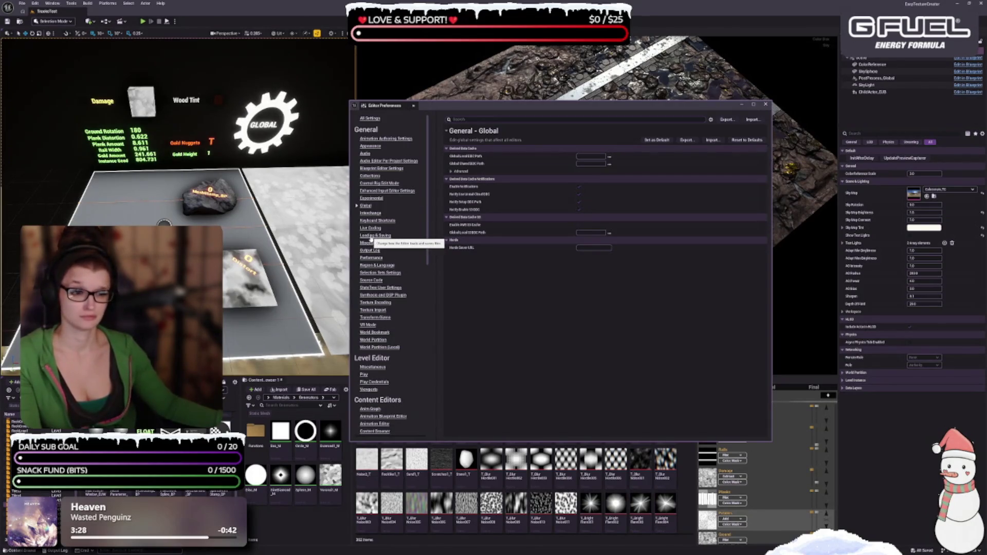
pyautogui.click(372, 244)
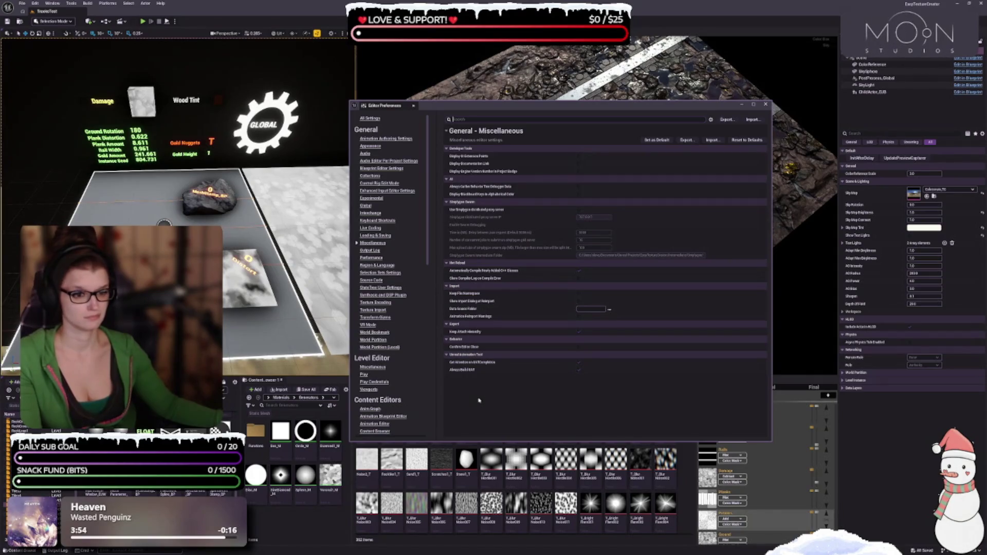
pyautogui.click(376, 250)
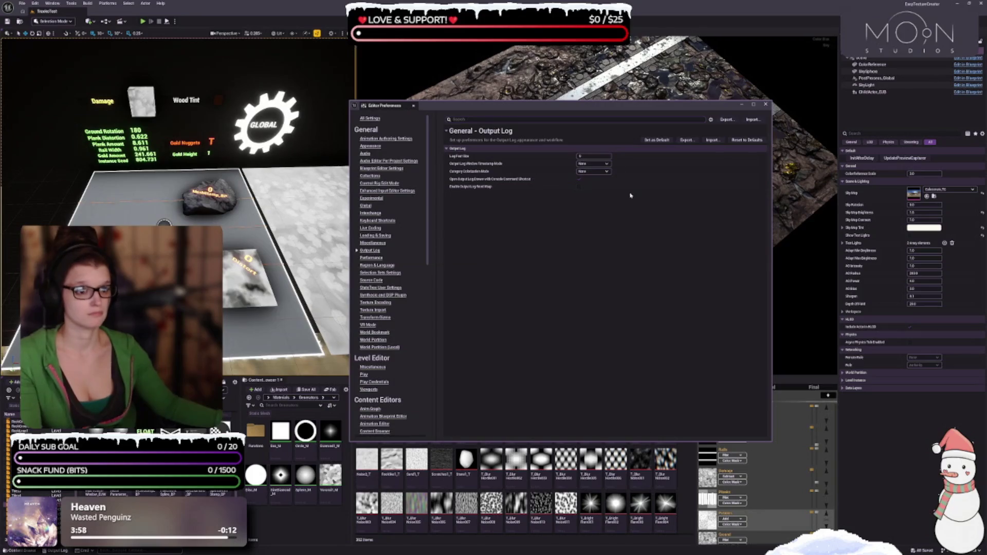
pyautogui.click(56, 551)
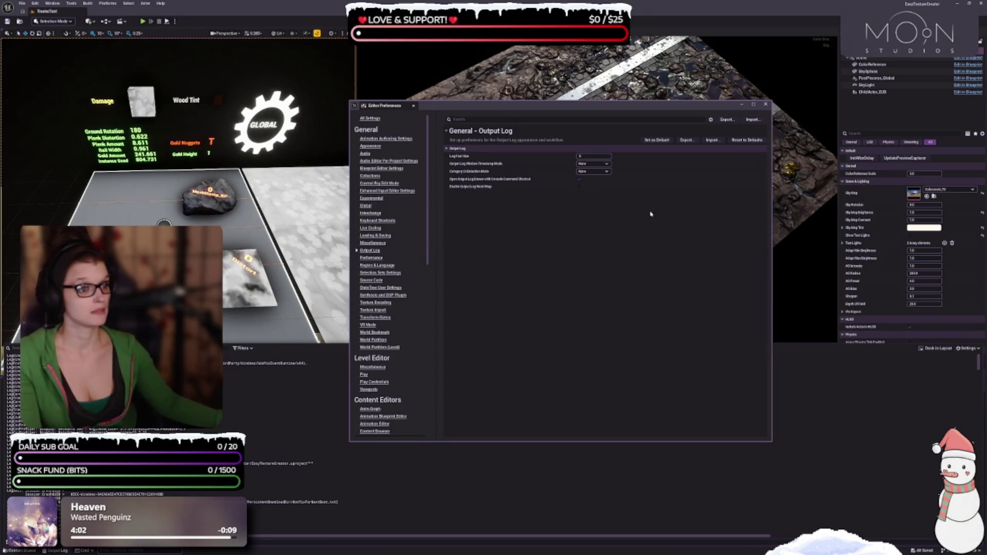
# - Set Log Font Size to 10 and Category Colorization Mode to Colorize Whole Line
pyautogui.click(598, 155)
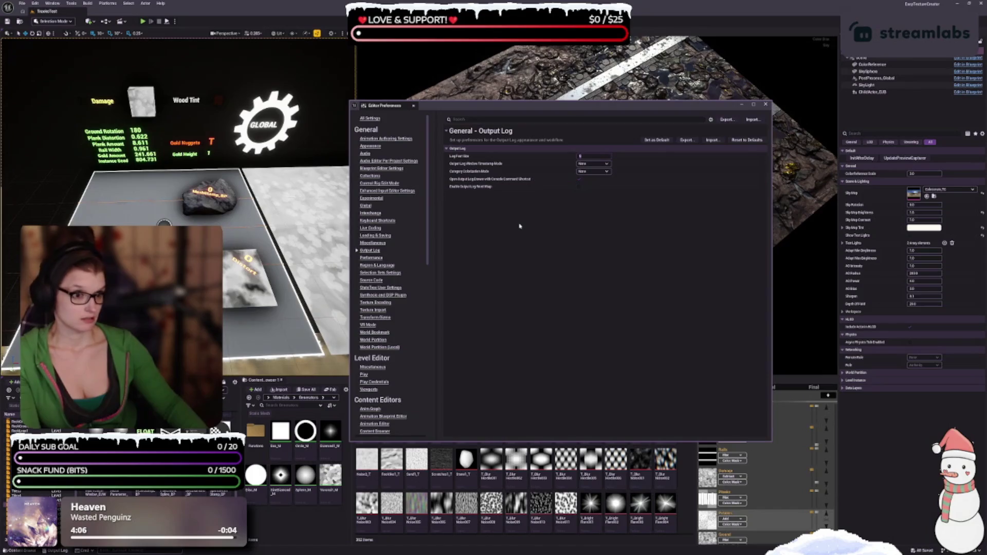
pyautogui.write('10')
pyautogui.press('Return')
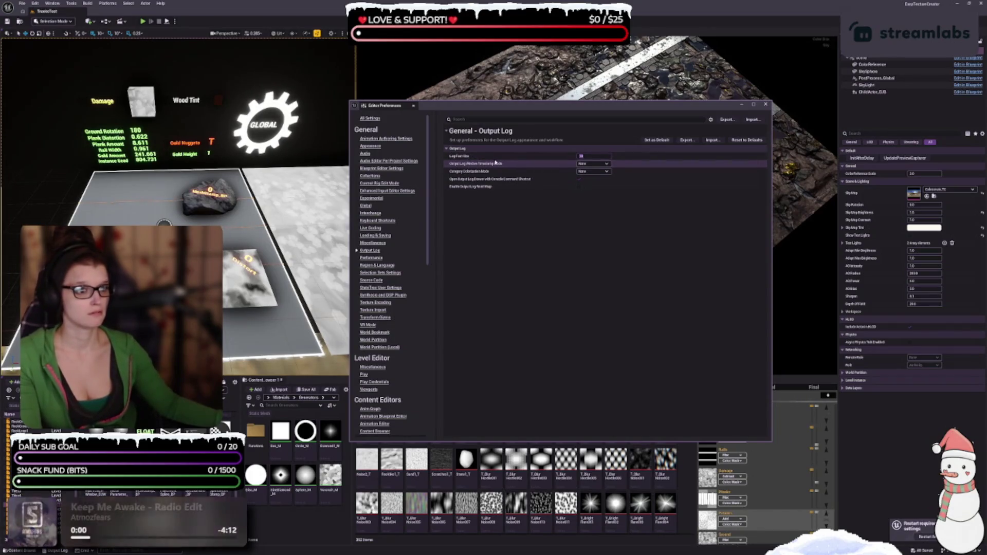
pyautogui.click(609, 171)
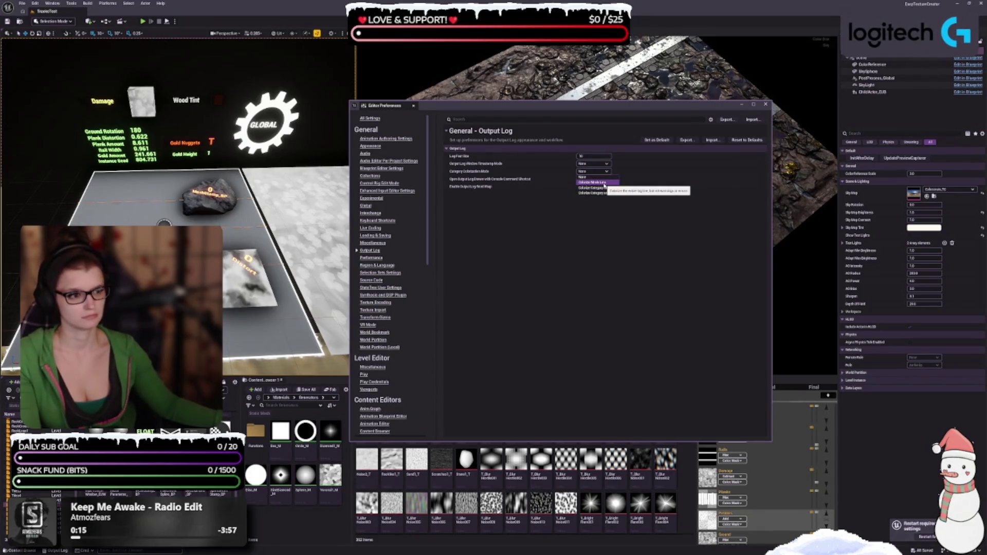
pyautogui.click(603, 183)
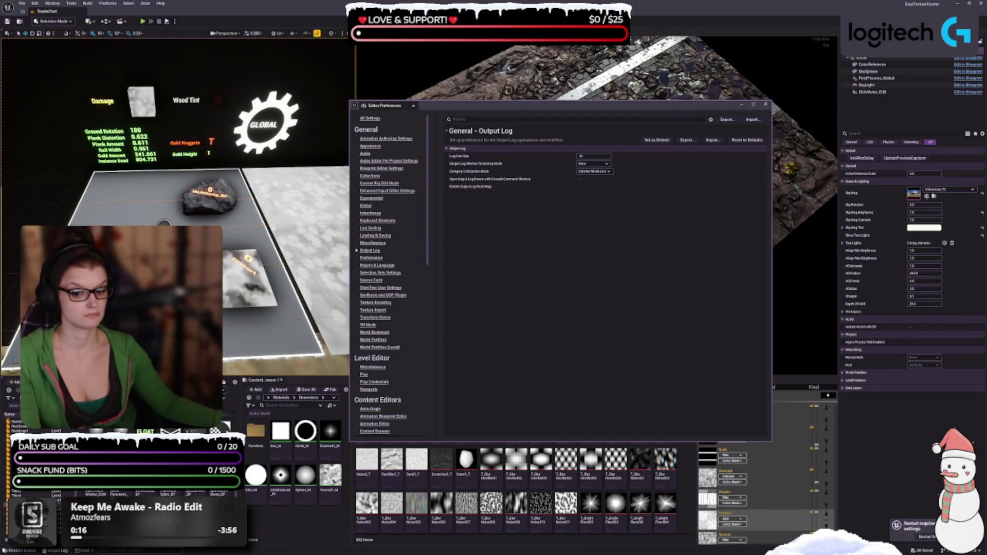
# - Check the recolored Output Log, close it, and view the Performance settings
pyautogui.press('`')
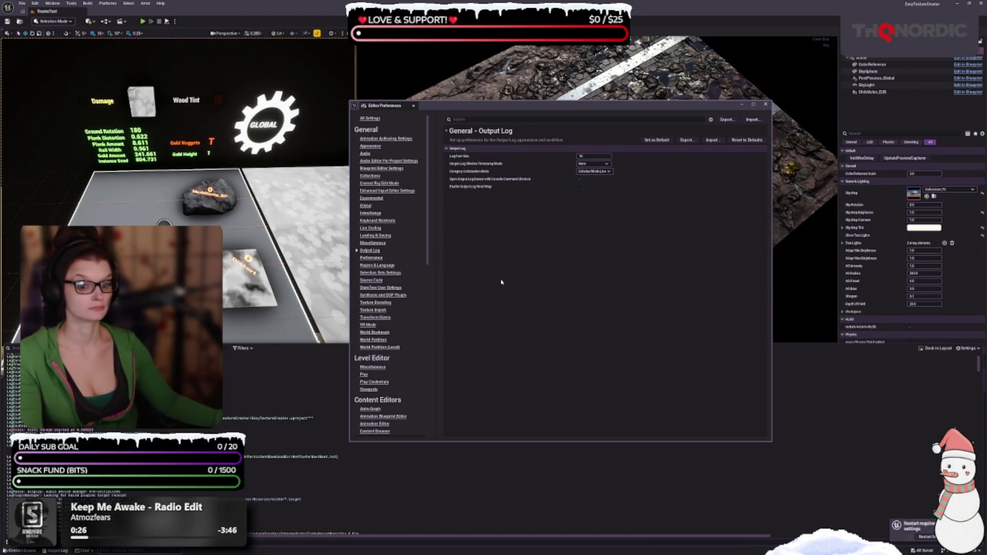
pyautogui.click(576, 194)
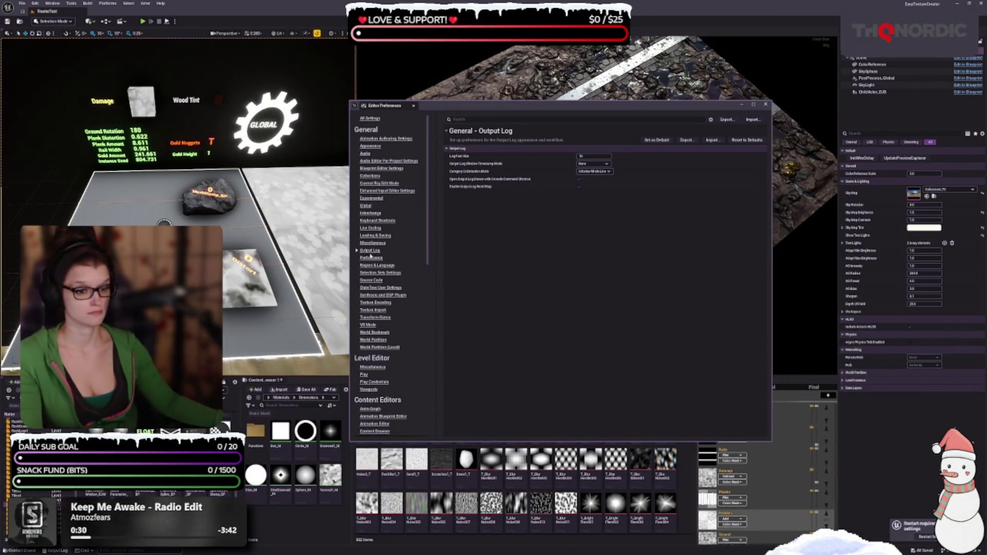
pyautogui.click(371, 257)
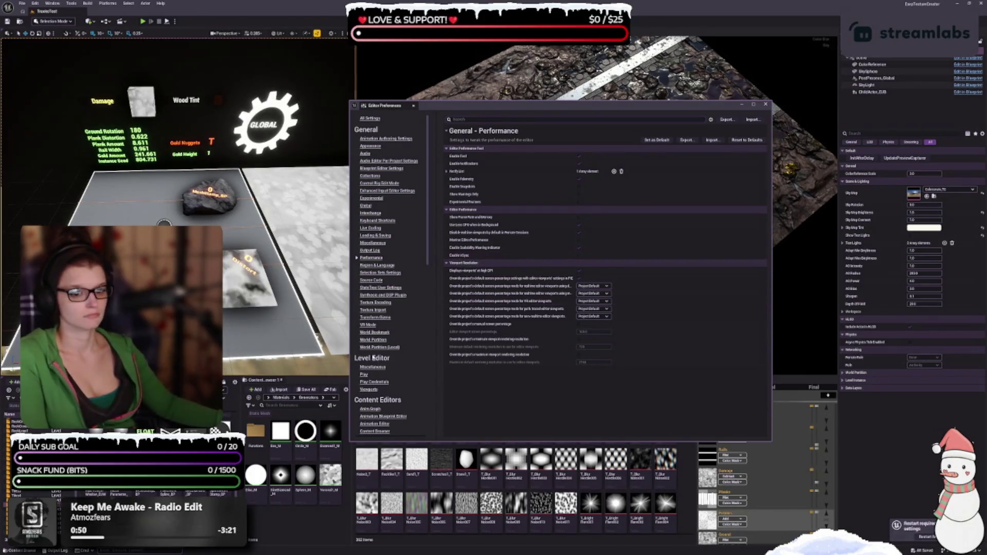
# - Go through the Selection Sets, Texture Encoding and Texture Import pages to Transform Gizmo
pyautogui.click(394, 273)
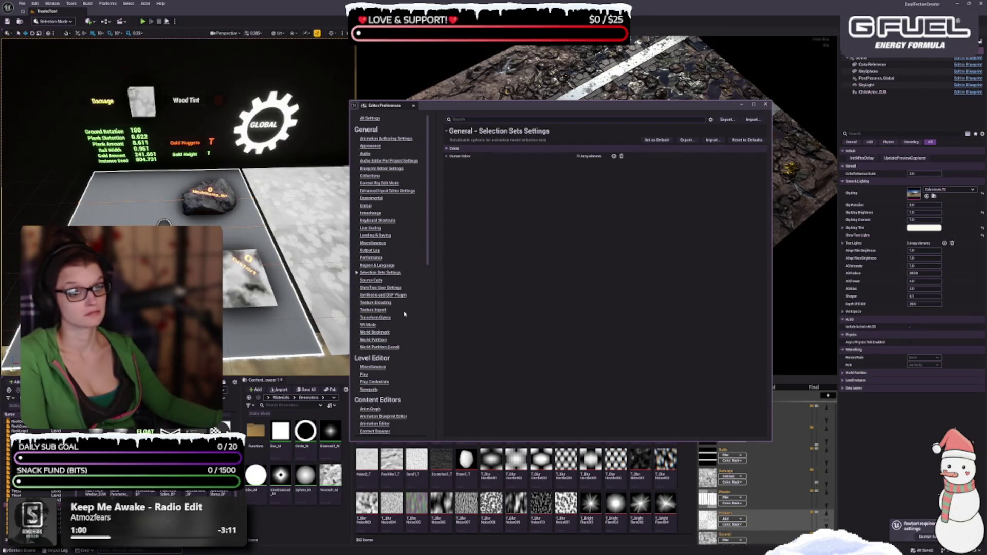
pyautogui.click(375, 305)
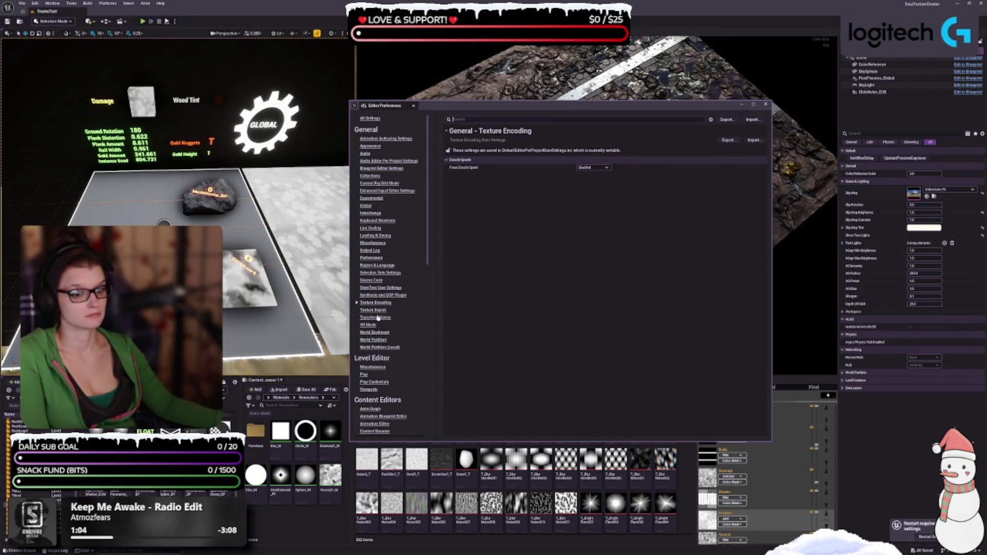
pyautogui.click(373, 311)
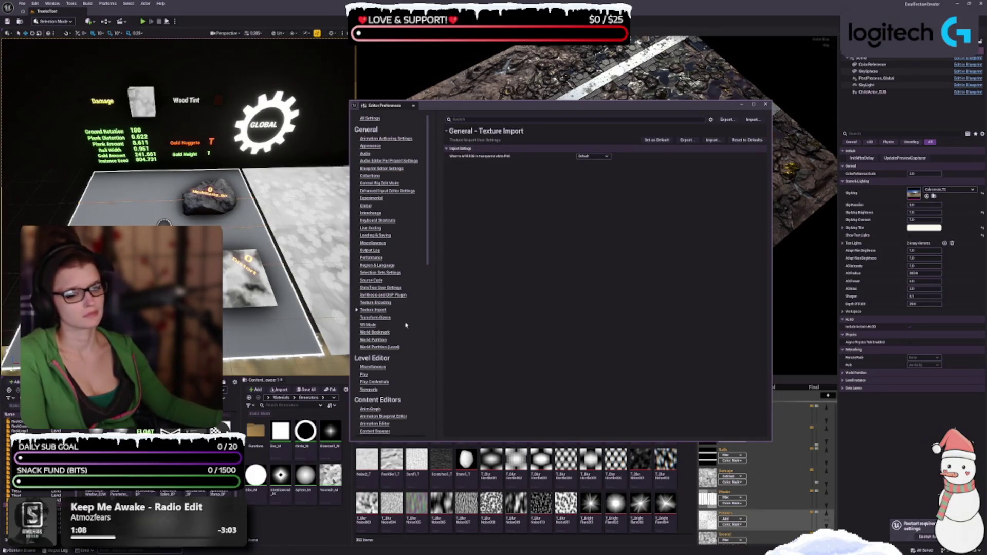
pyautogui.click(369, 318)
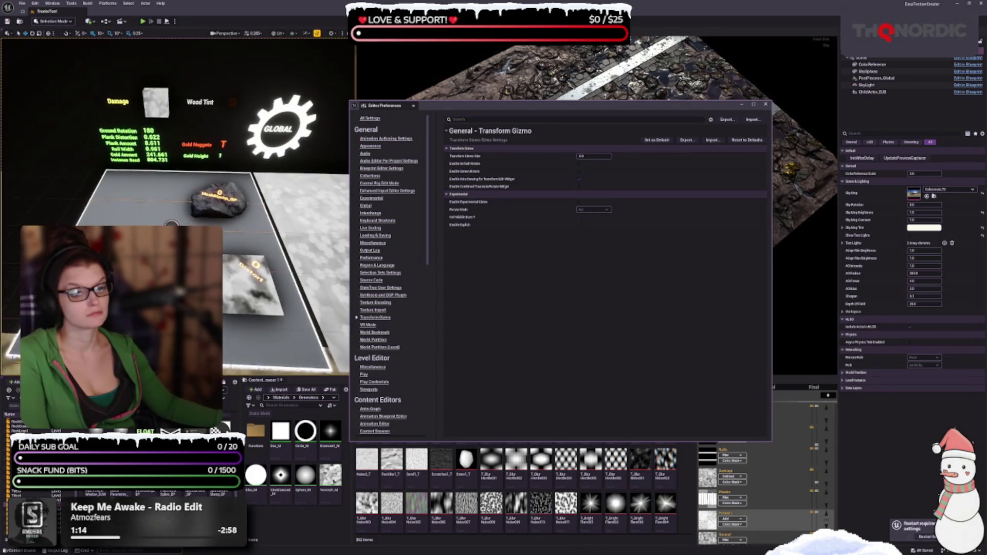
# - Select the decal plane, set gizmo size 100, enable Arcball Rotate, and test rotation
pyautogui.click(251, 285)
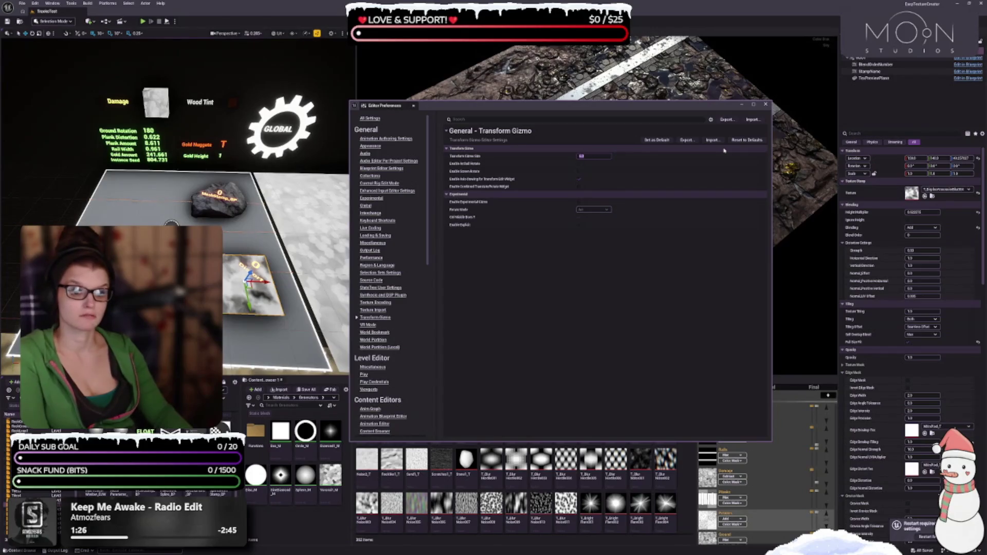
pyautogui.write('00')
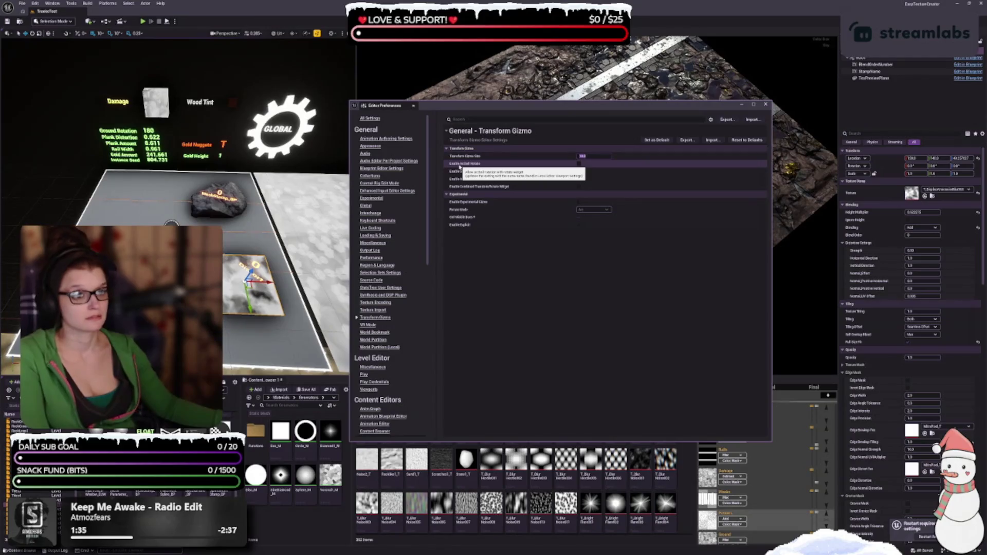
pyautogui.click(580, 163)
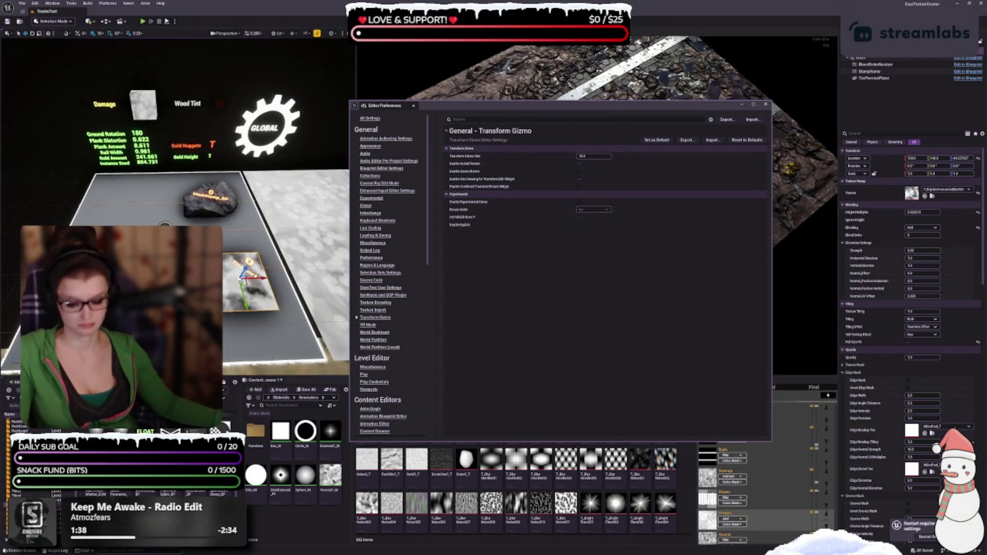
pyautogui.press('e')
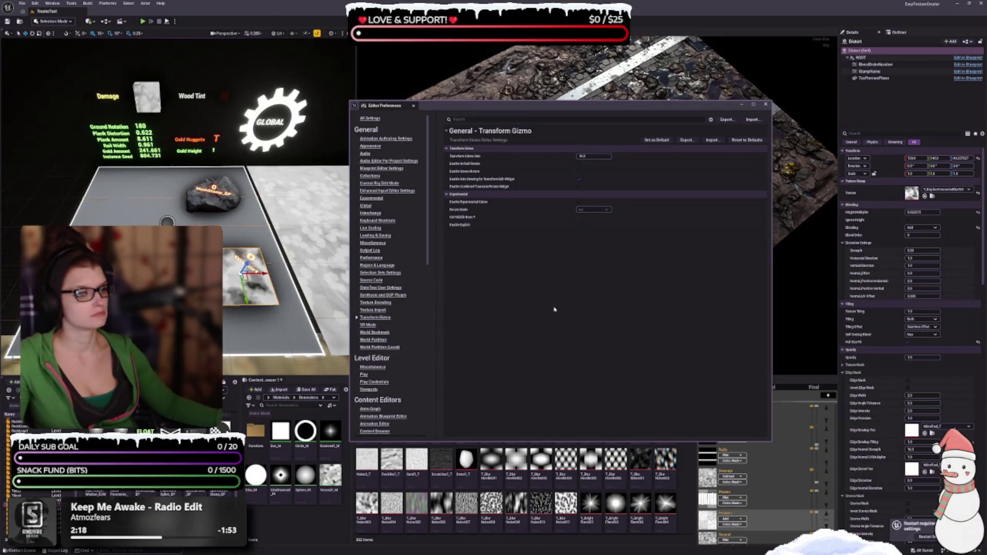
# - Turn on the experimental gizmo and test it in rotate and move modes
pyautogui.click(580, 202)
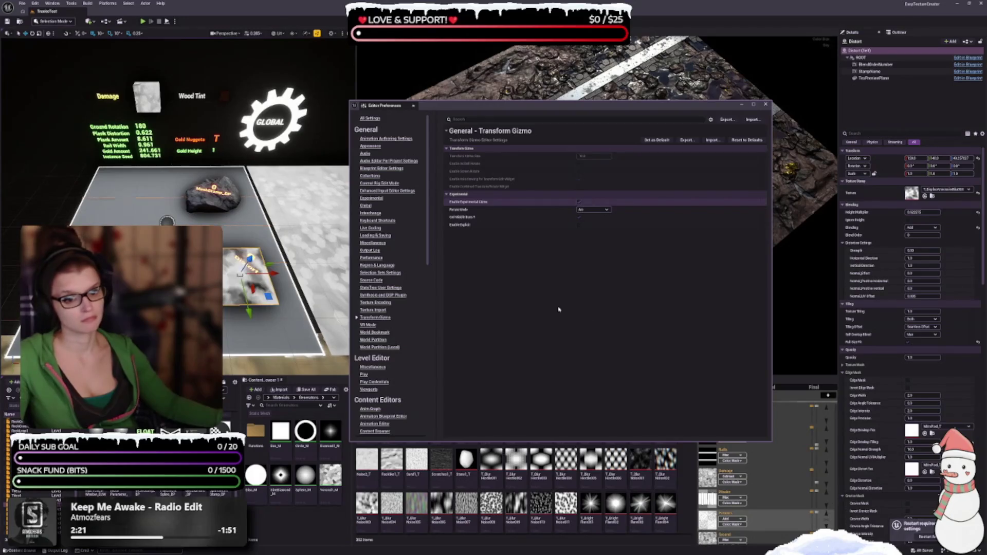
pyautogui.scroll(-3, 231, 242)
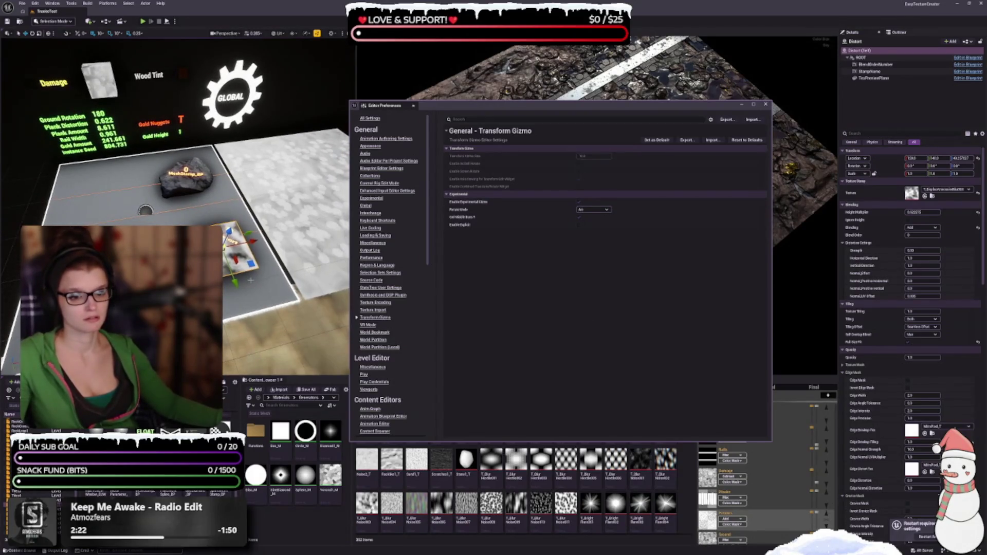
pyautogui.scroll(-2, 196, 221)
pyautogui.press('e')
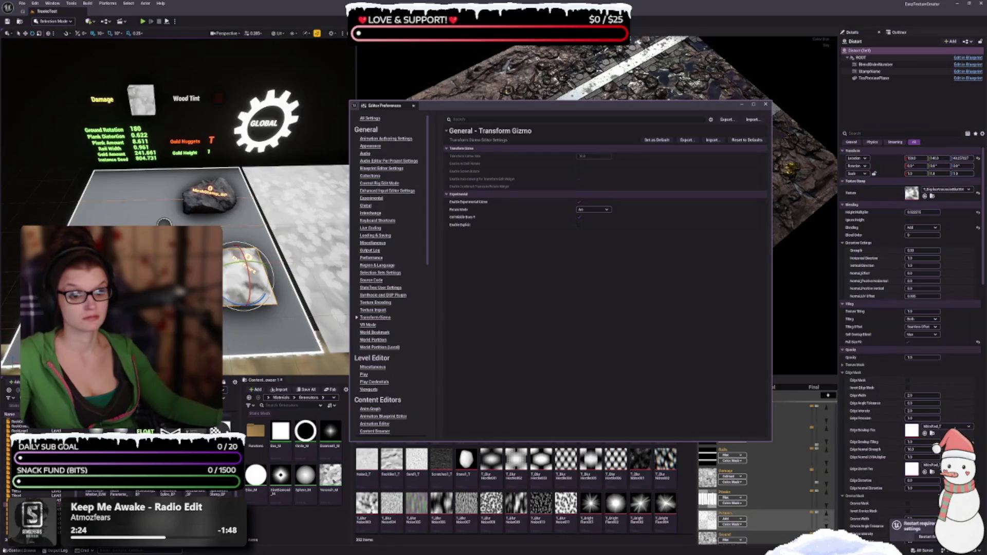
pyautogui.press('w')
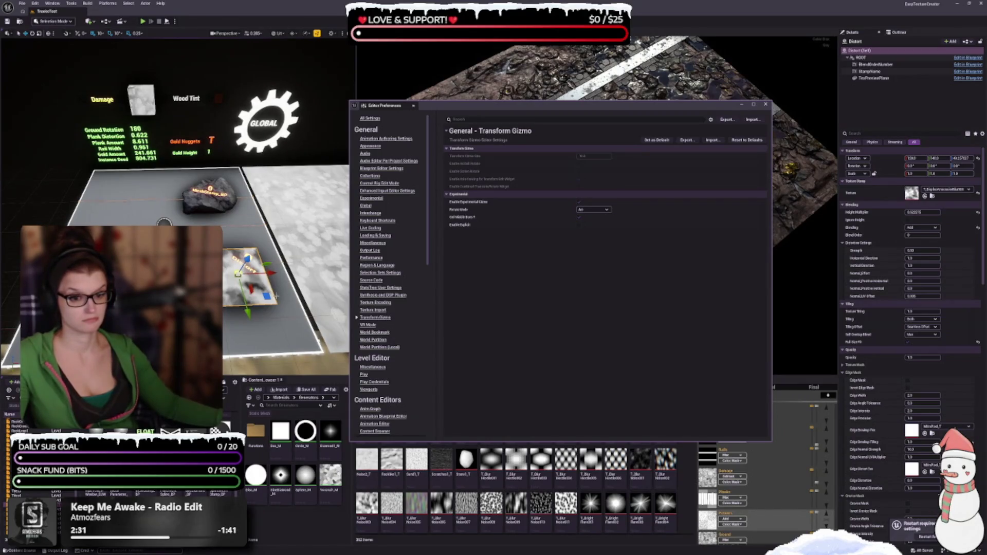
pyautogui.press('e')
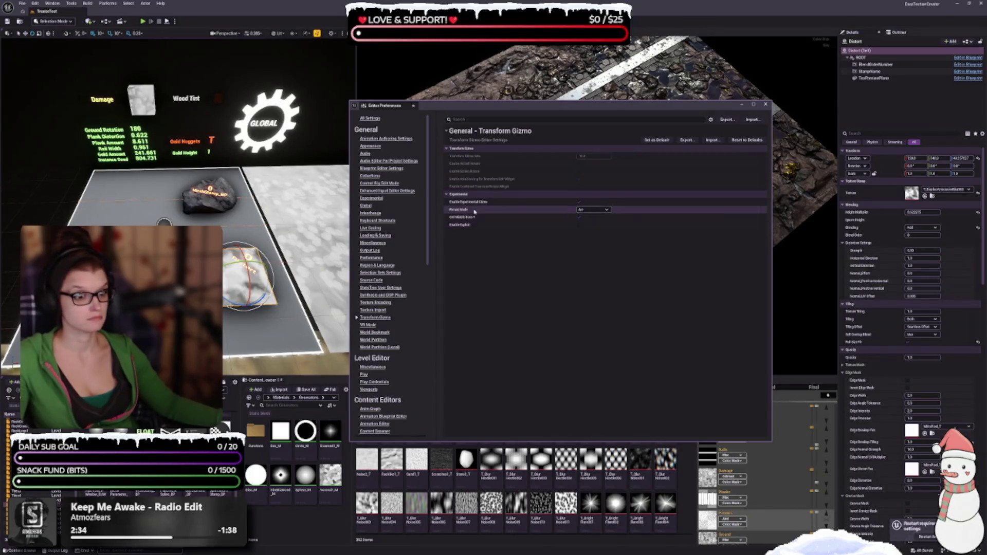
# - Try the Full and Screen Arc rotate modes, settling on Full
pyautogui.click(590, 211)
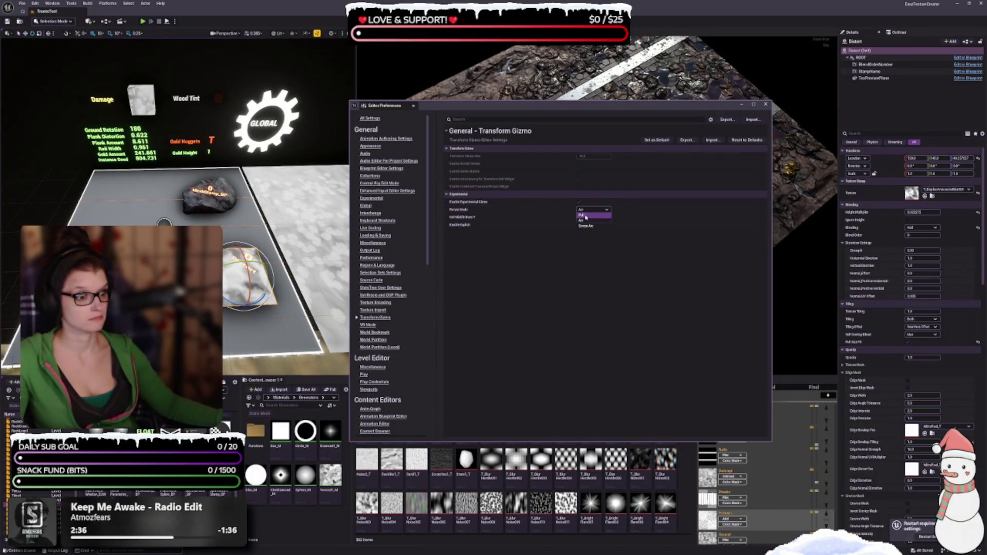
pyautogui.click(588, 215)
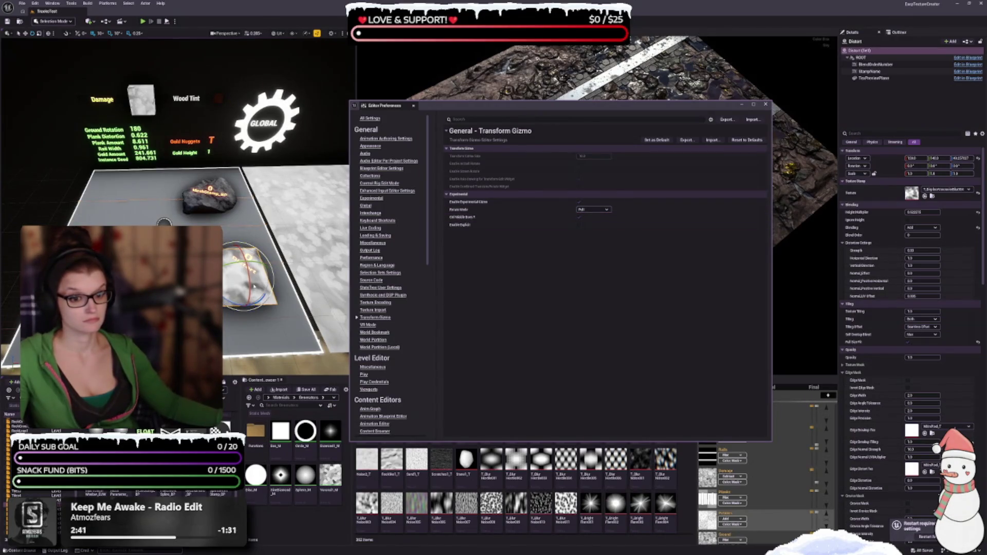
pyautogui.click(591, 210)
pyautogui.click(586, 227)
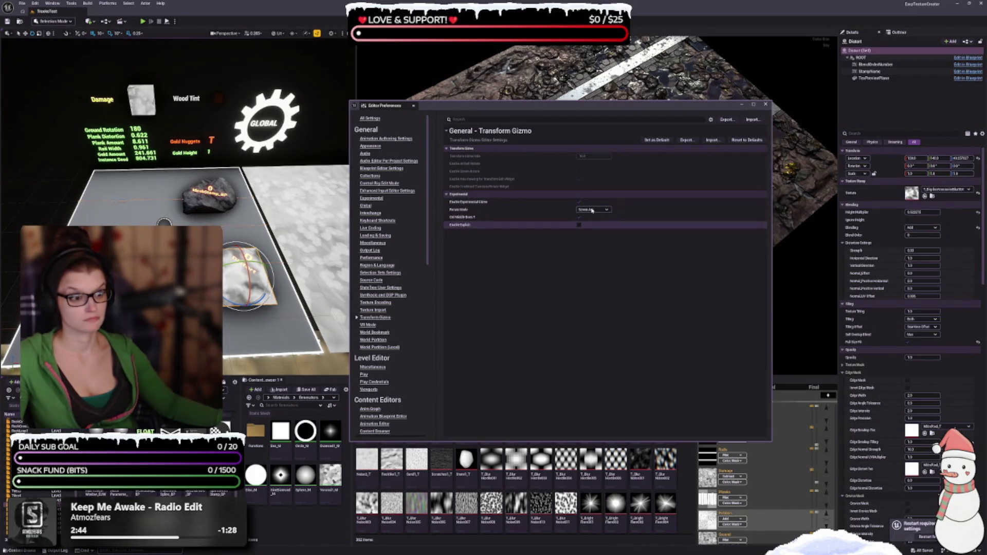
pyautogui.moveTo(287, 97)
pyautogui.mouseDown()
pyautogui.moveTo(267, 118)
pyautogui.moveTo(303, 134)
pyautogui.moveTo(288, 154)
pyautogui.mouseUp()
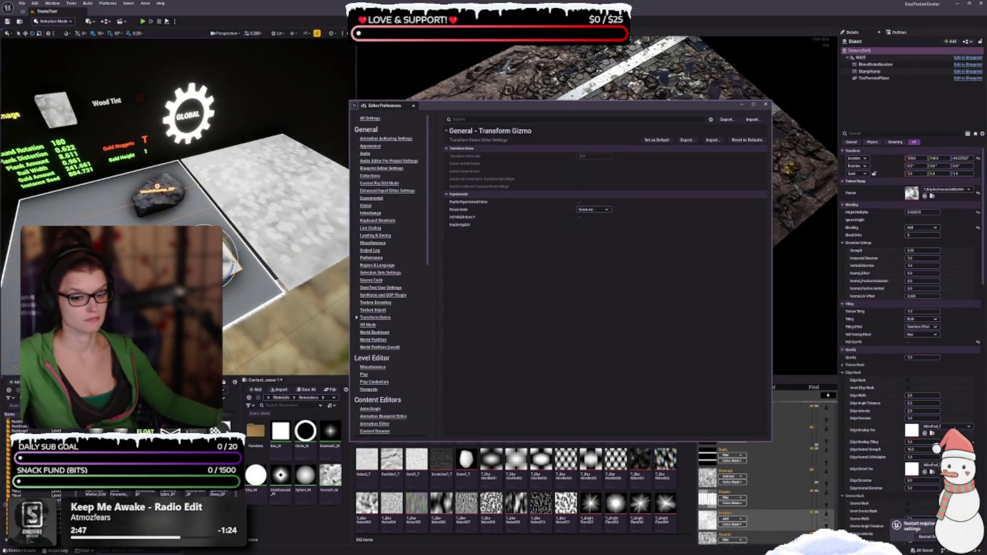
pyautogui.click(591, 210)
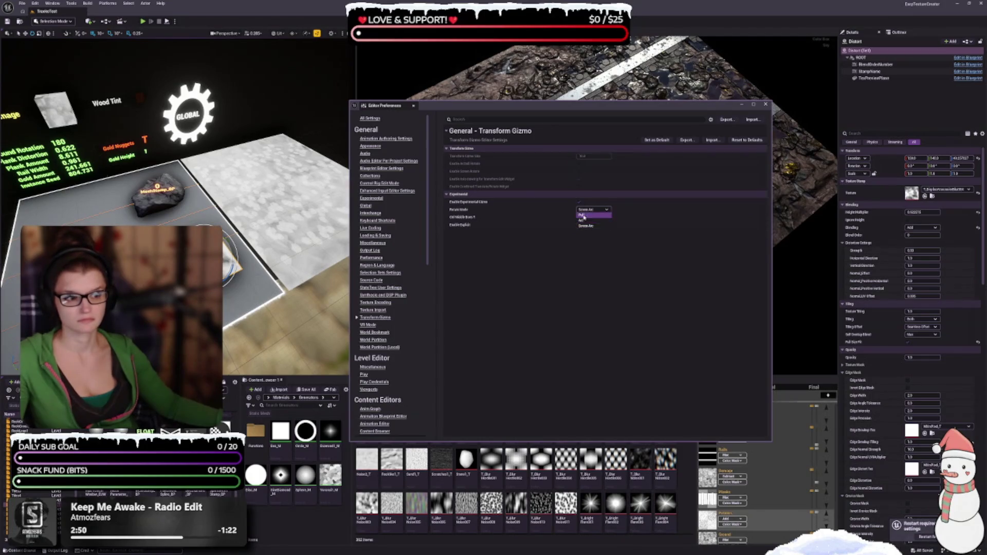
pyautogui.click(581, 215)
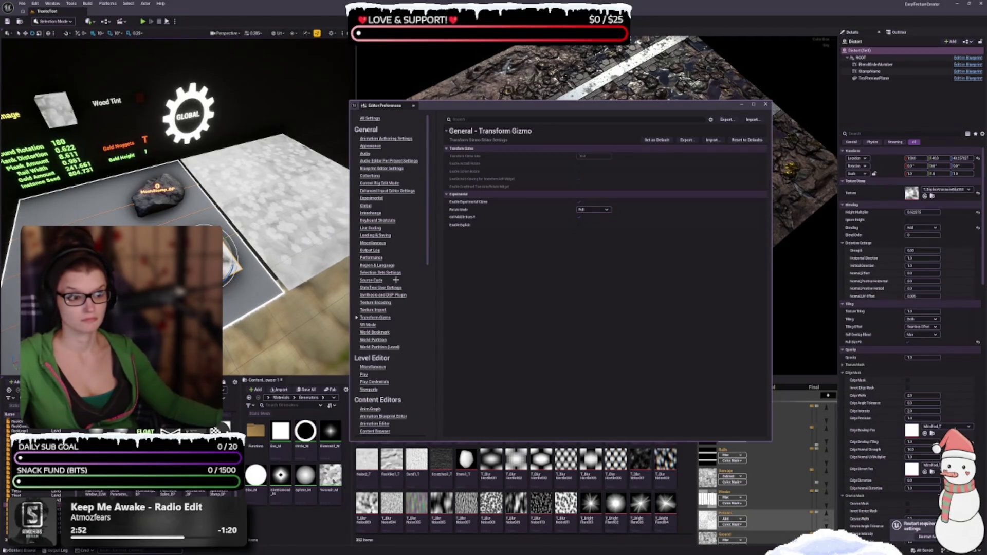
# - Enable the experimental gizmo's alternate activation option
pyautogui.click(462, 219)
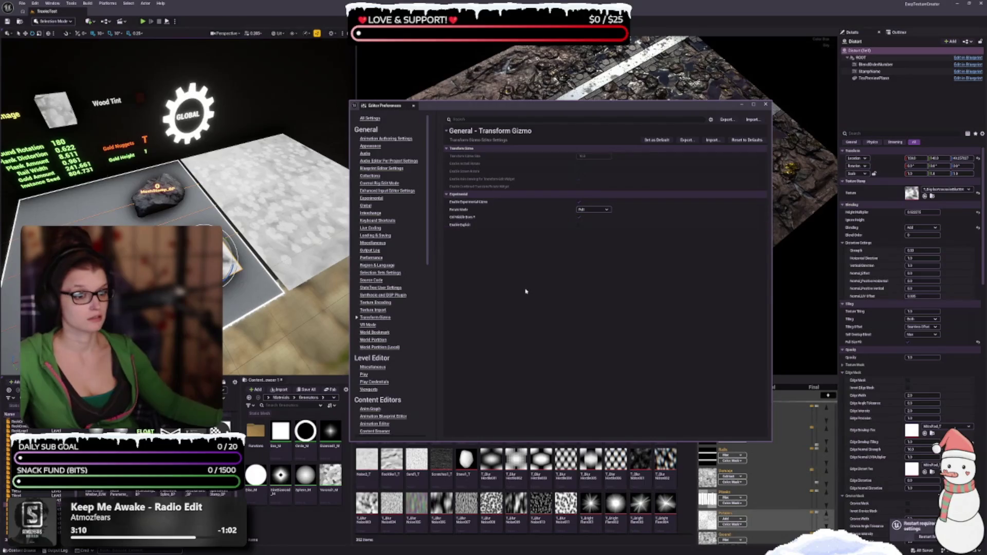
pyautogui.moveTo(454, 227)
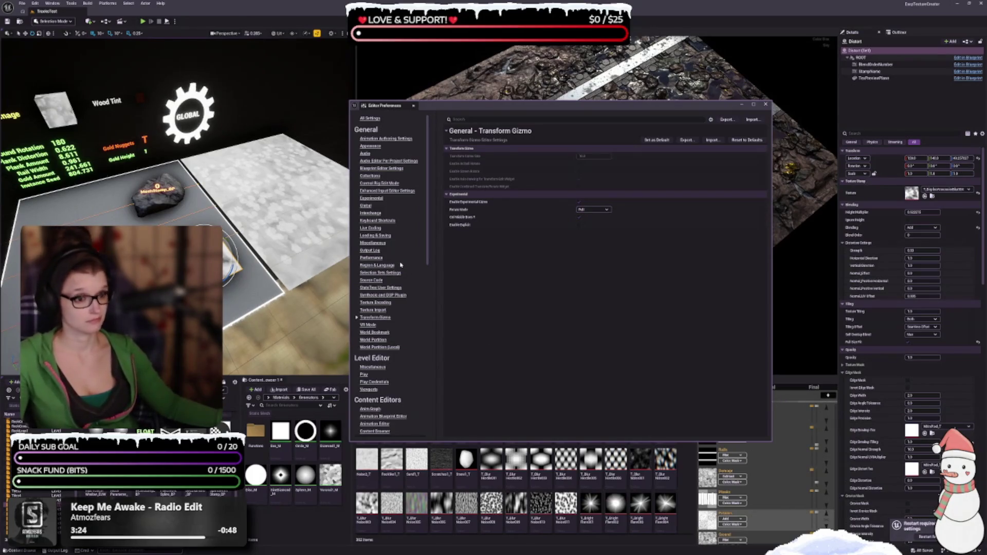
pyautogui.scroll(-2, 388, 262)
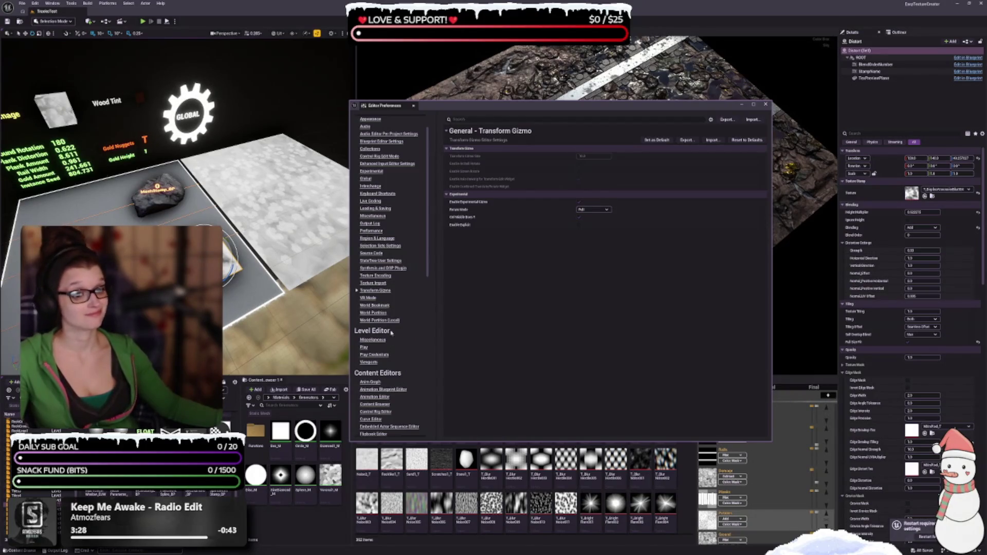
# - Tick Allow Background Audio under Level Editor Miscellaneous, then view Level Editor Viewports
pyautogui.scroll(-6, 380, 257)
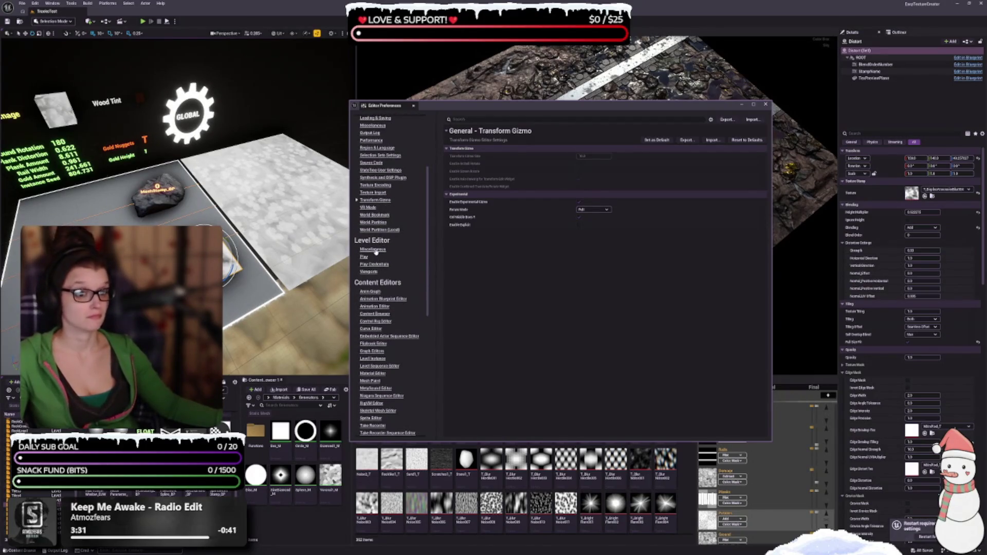
pyautogui.click(374, 249)
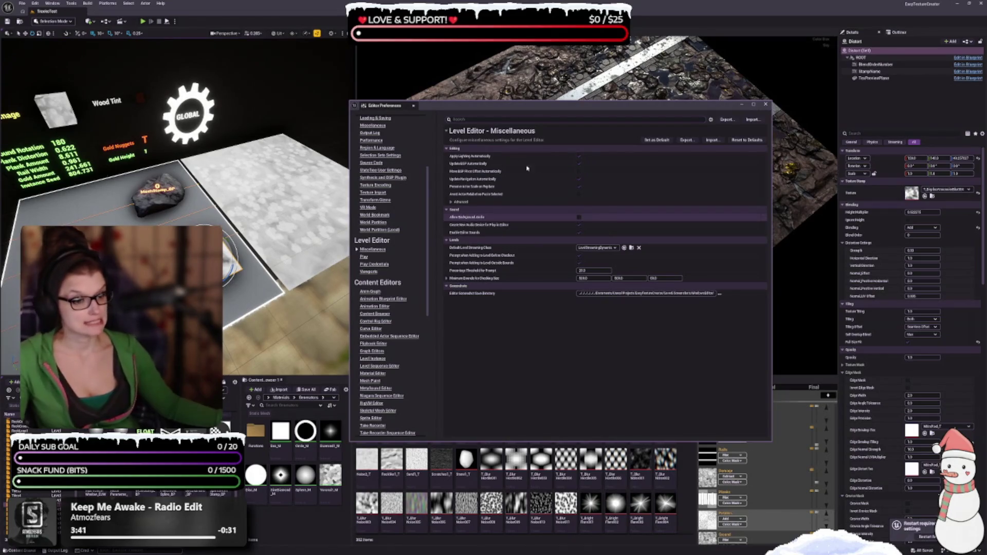
pyautogui.click(580, 218)
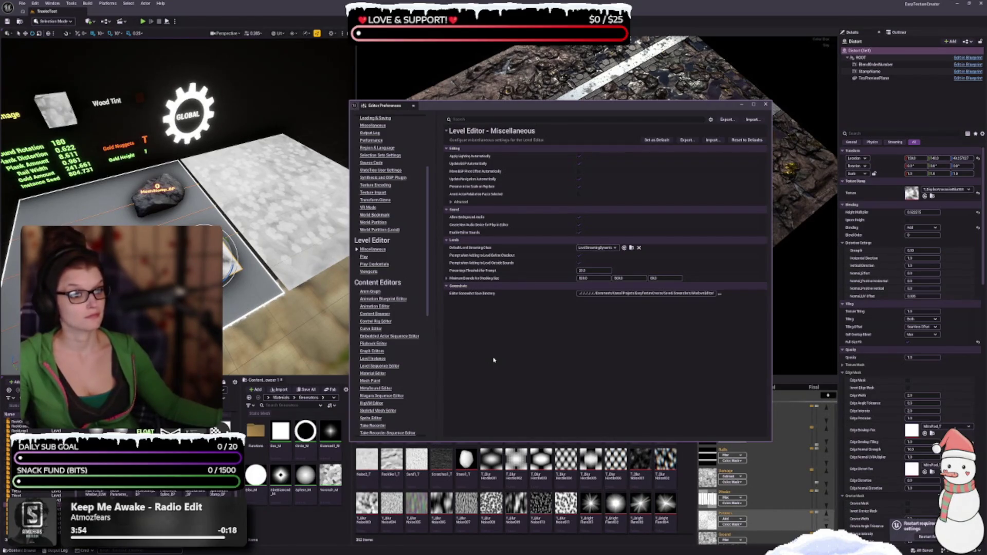
pyautogui.click(370, 272)
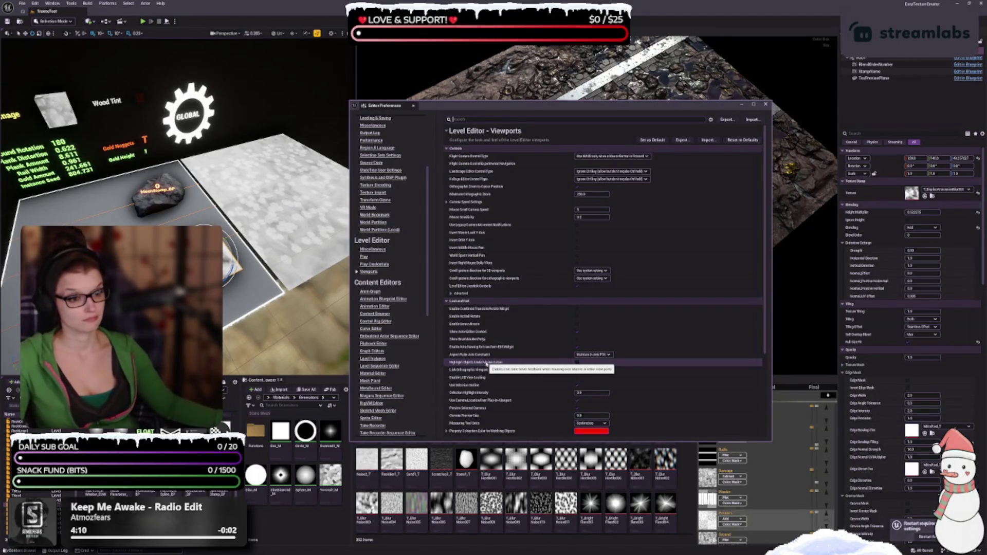
# - Scroll down to Content Editors and open the Content Browser preferences
pyautogui.scroll(-1, 467, 311)
pyautogui.scroll(-5, 467, 314)
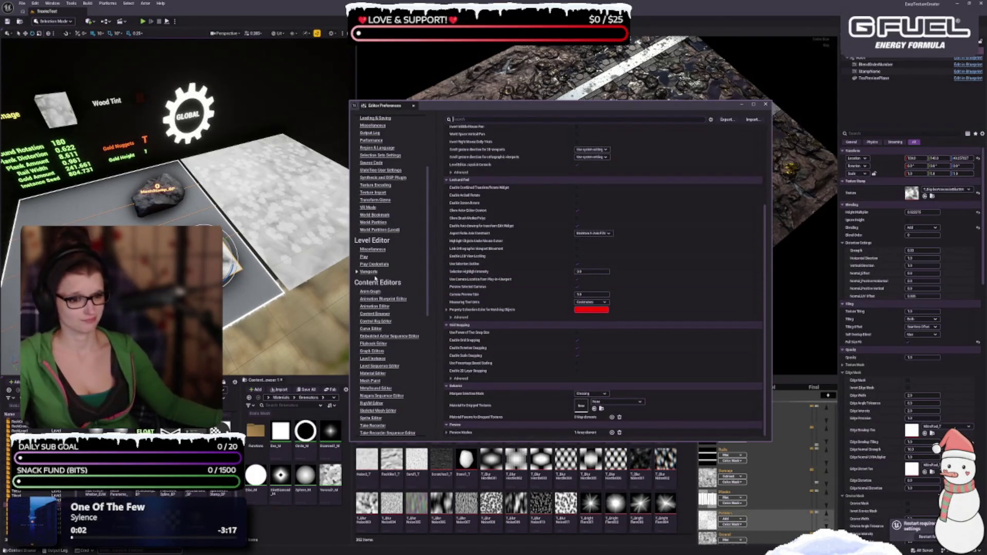
pyautogui.scroll(-3, 375, 278)
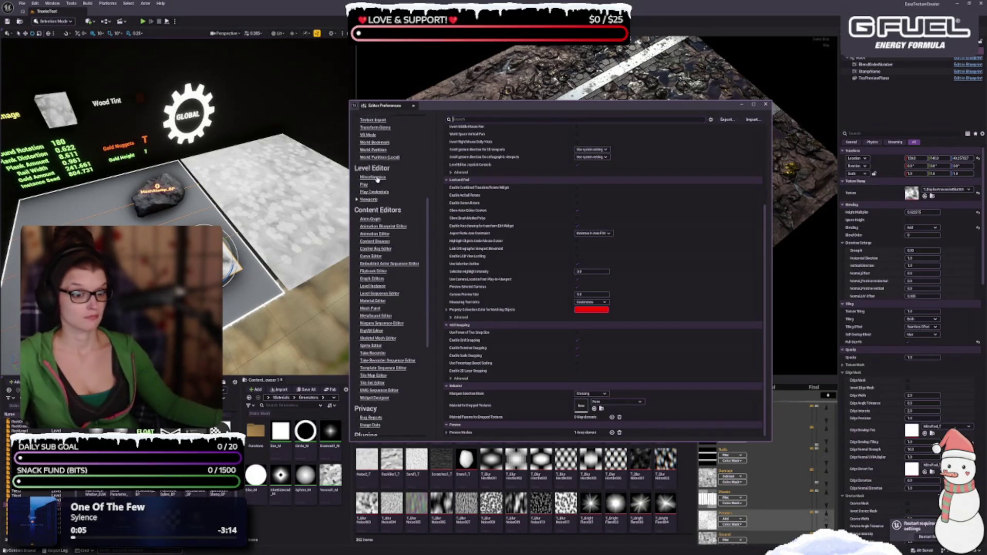
pyautogui.scroll(-1, 378, 178)
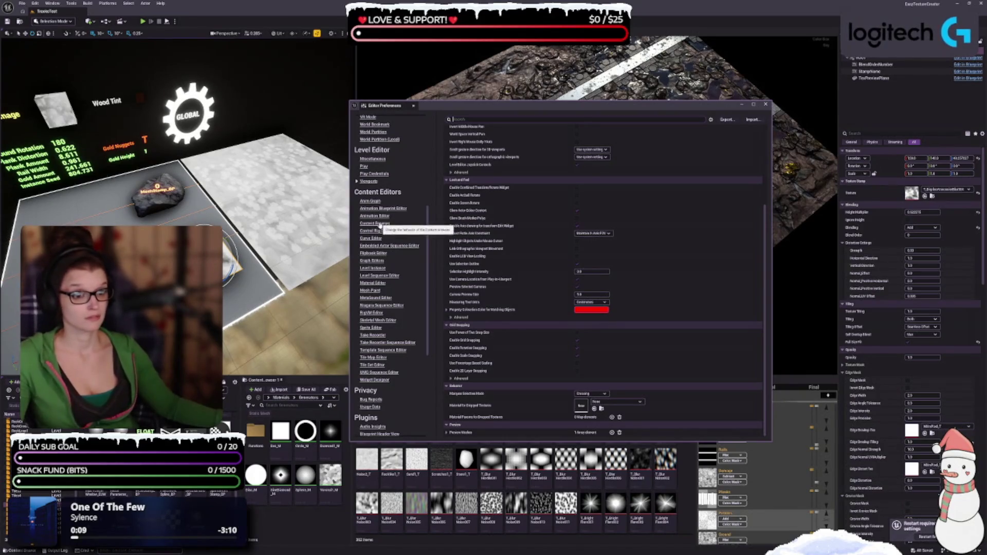
pyautogui.click(377, 223)
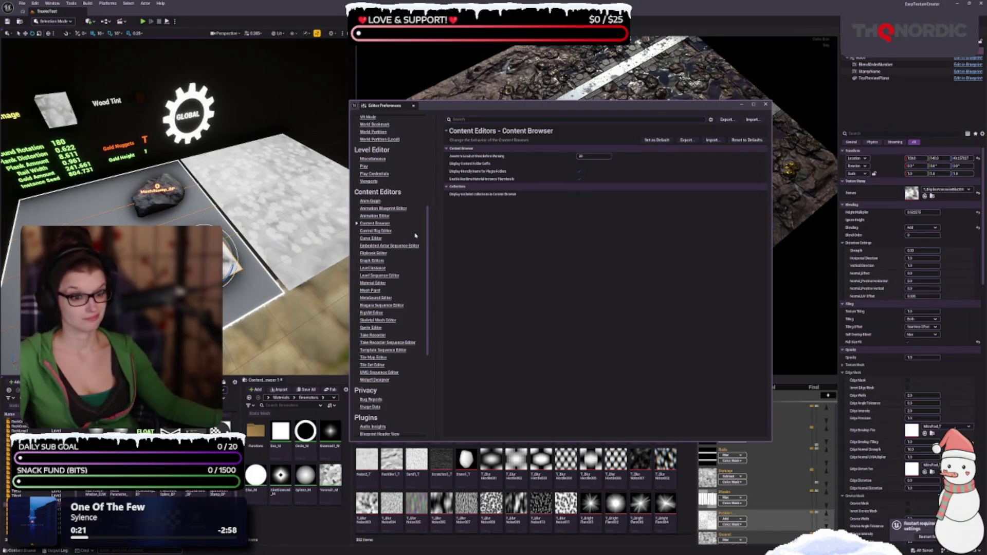
# - Open the Material Editor preferences and scroll through its settings
pyautogui.click(374, 283)
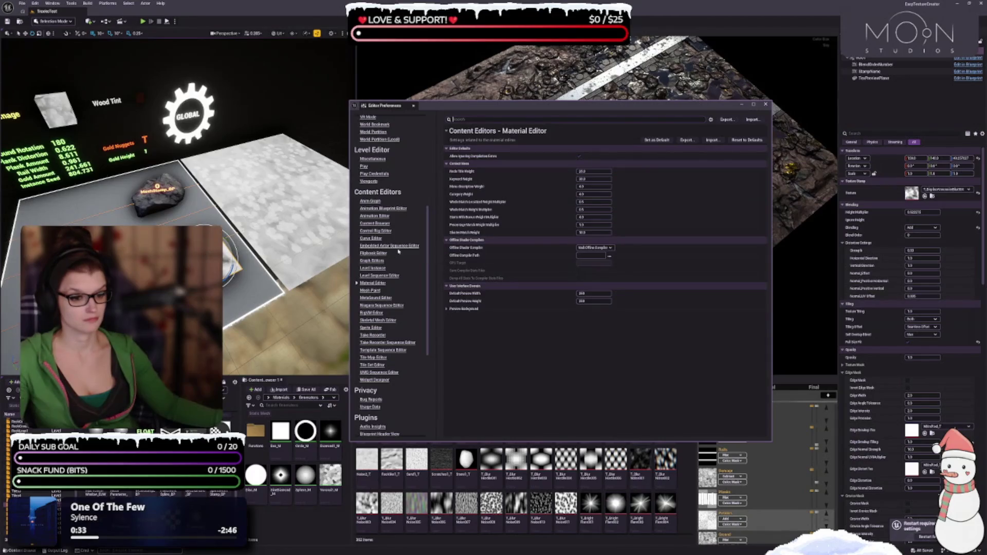
pyautogui.scroll(-1, 396, 238)
pyautogui.scroll(-5, 395, 238)
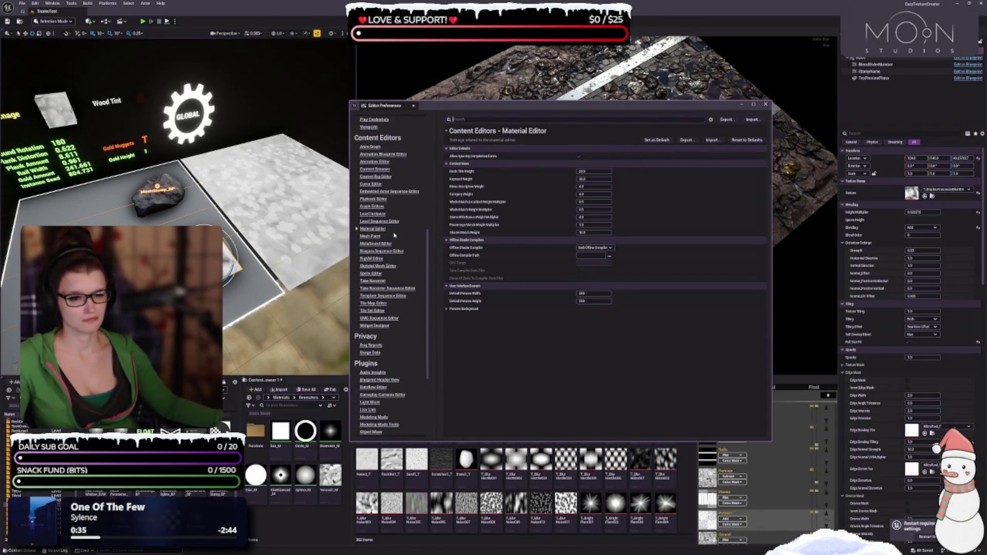
pyautogui.scroll(-14, 395, 236)
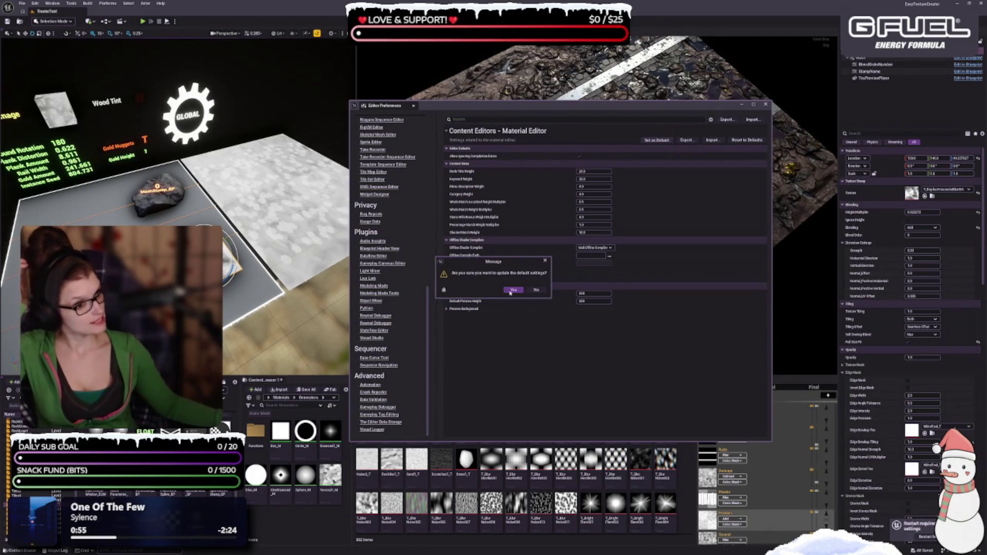
# - Confirm saving the preferences as default, return to All Settings, and close Editor Preferences
pyautogui.click(537, 292)
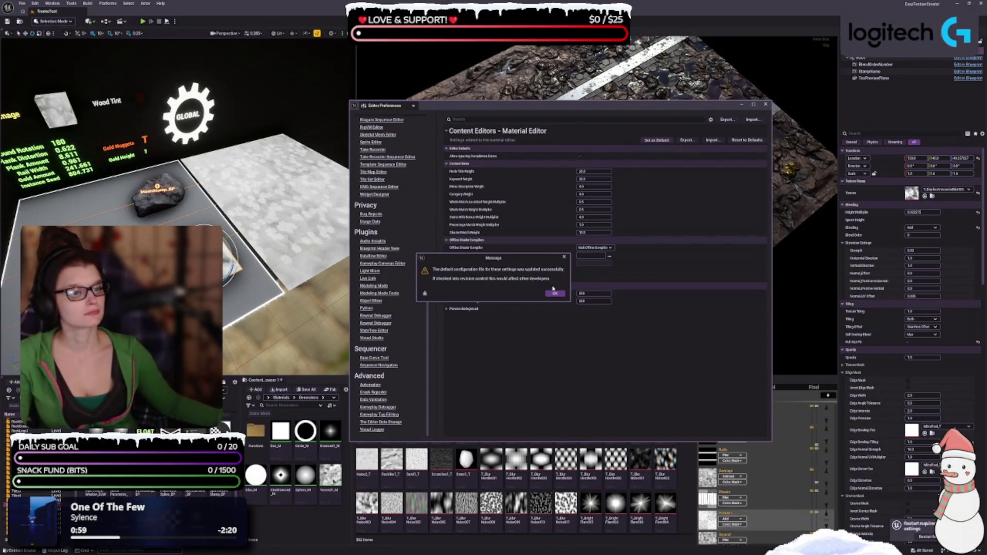
pyautogui.click(554, 293)
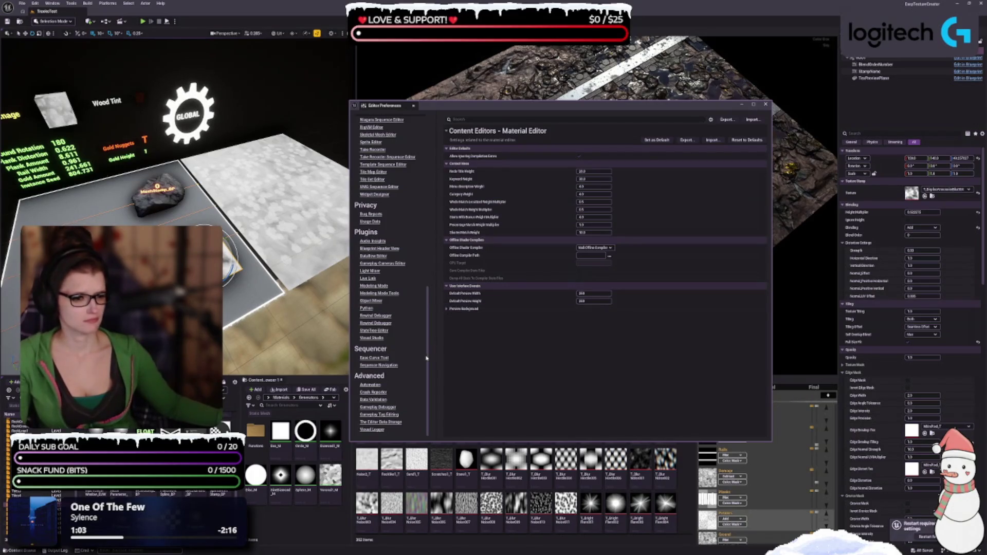
pyautogui.scroll(15, 419, 352)
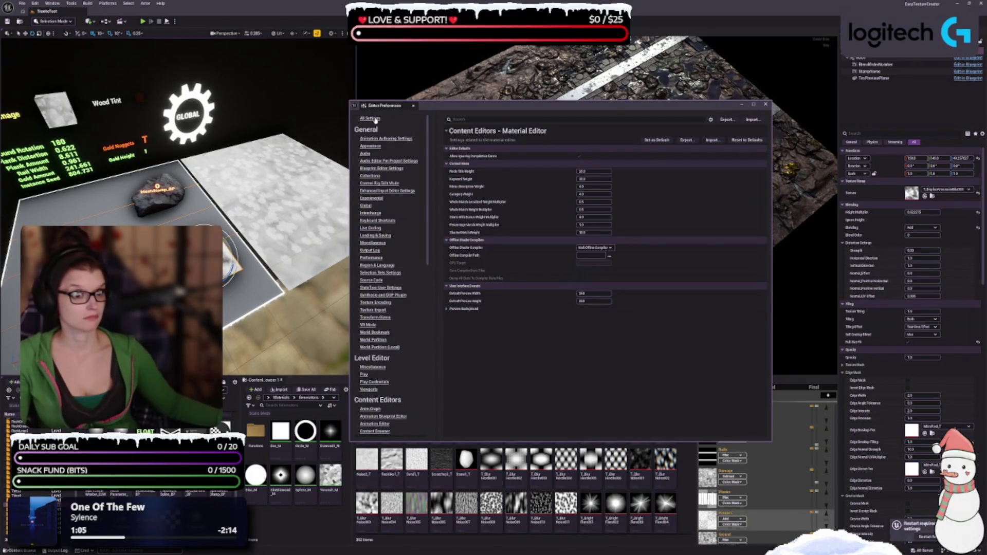
pyautogui.click(410, 133)
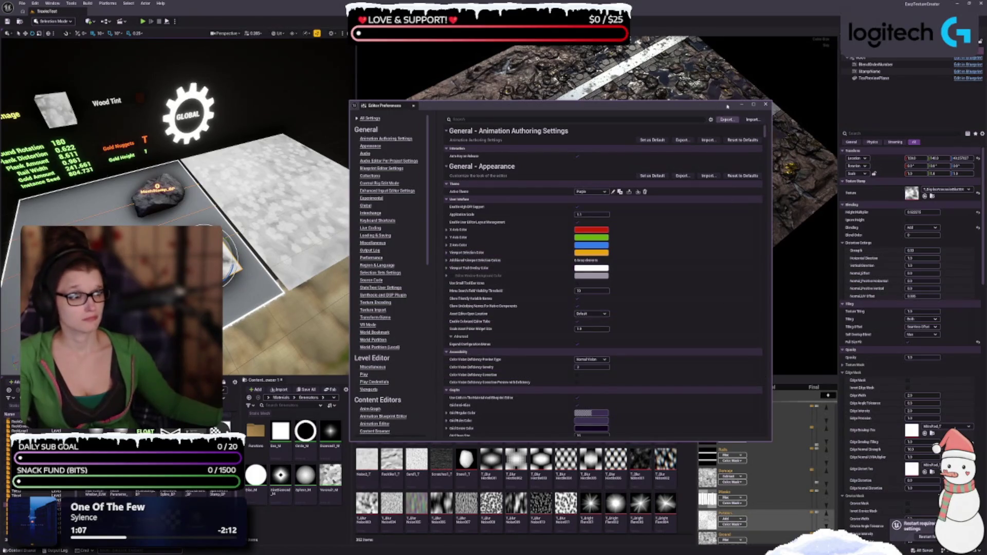
pyautogui.click(765, 104)
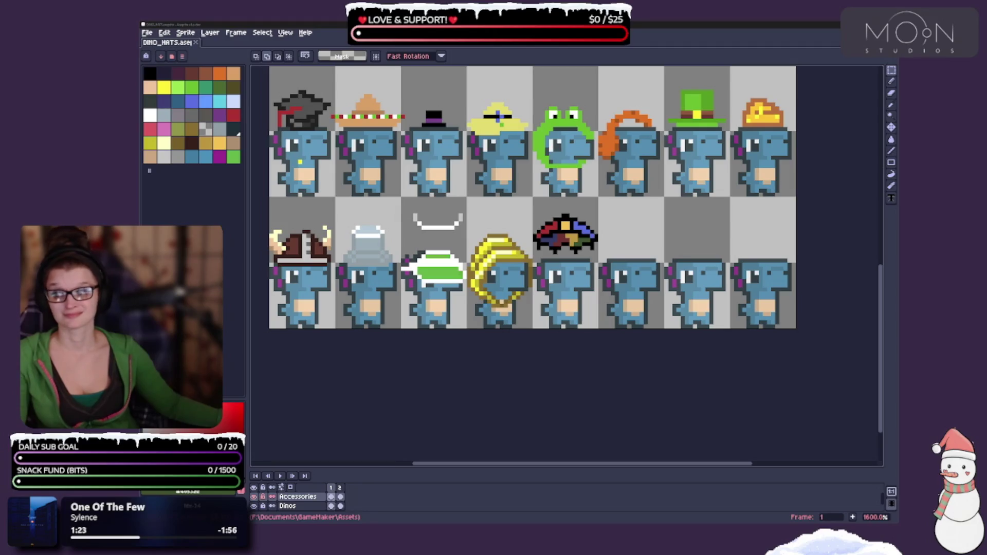
# - Switch from Aseprite back to the Unreal Editor with Alt+Tab
pyautogui.hotkey('alt', 'Tab')
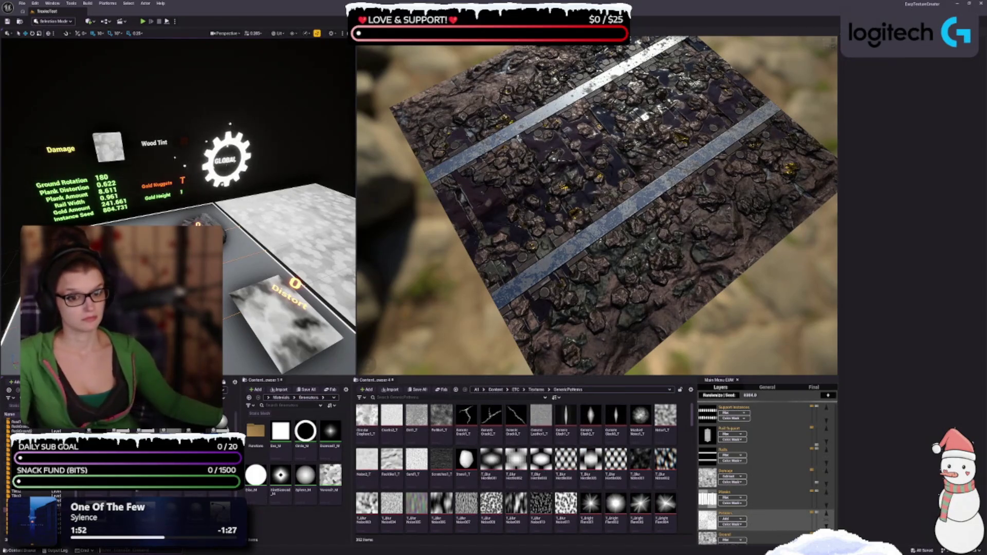
# - Orbit the material preview to a flatter, lower, closer view of the dirt ground and rails
pyautogui.moveTo(563, 242); pyautogui.dragTo(456, 275)
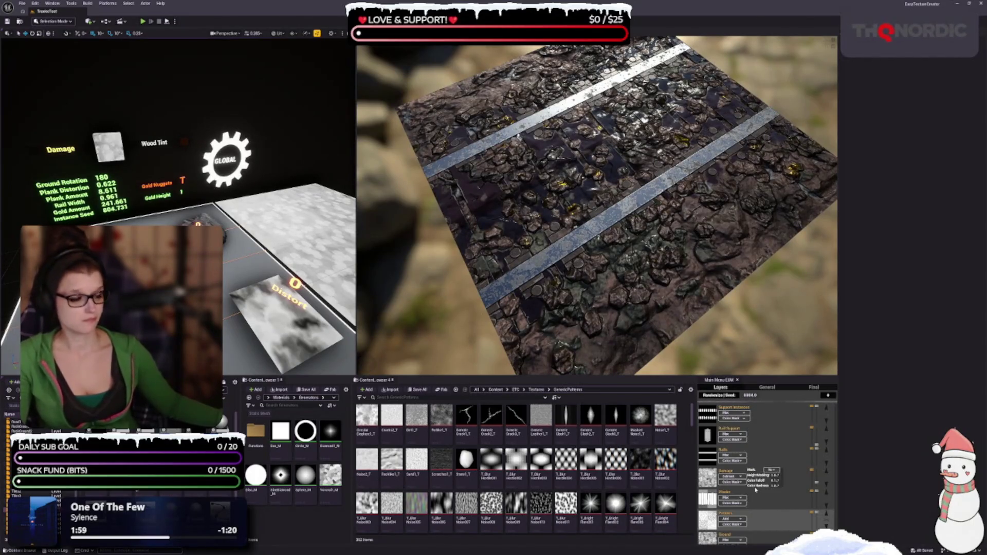
pyautogui.scroll(-1, 755, 490)
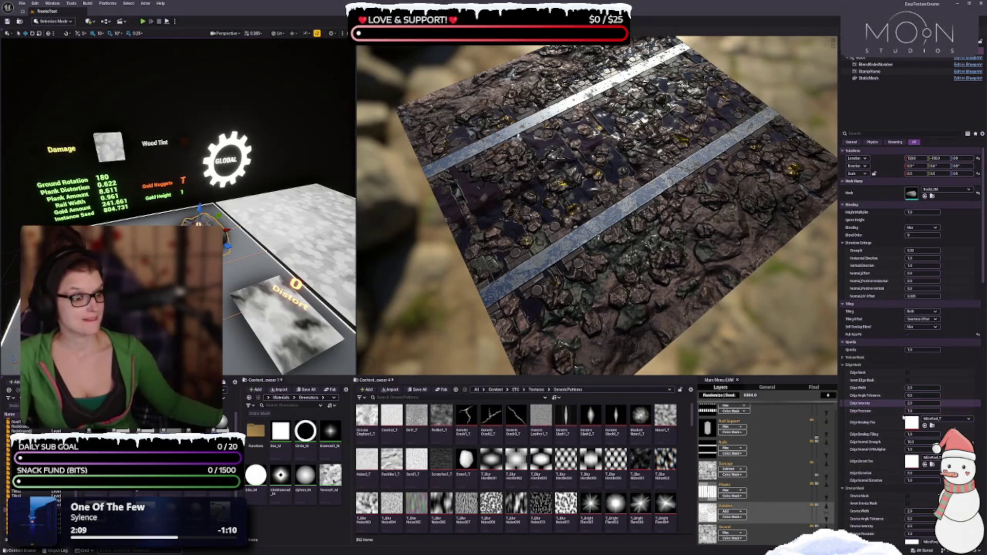
# - Orbit the preview lower and closer to the ground surface and scroll down the Details panel
pyautogui.moveTo(694, 246); pyautogui.dragTo(722, 270)
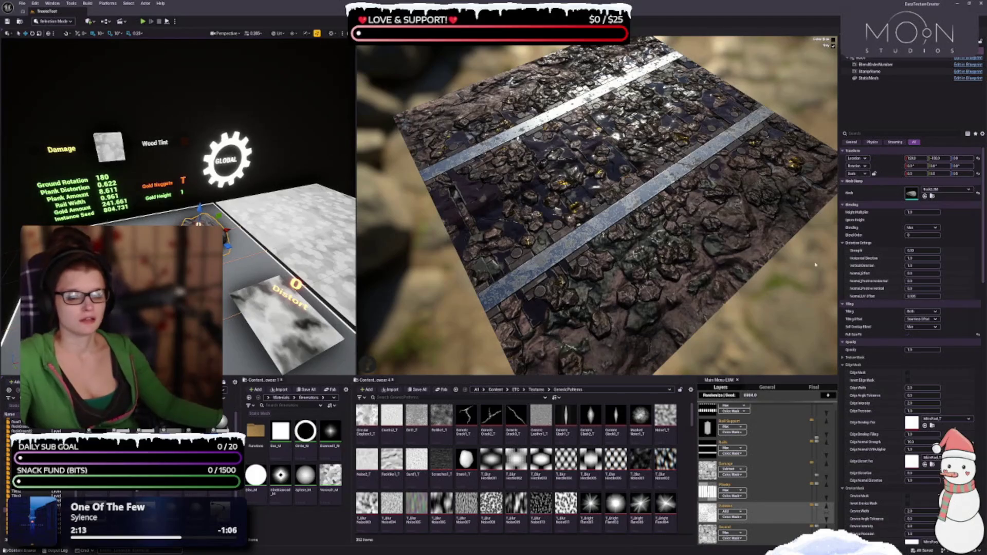
pyautogui.scroll(-2, 859, 402)
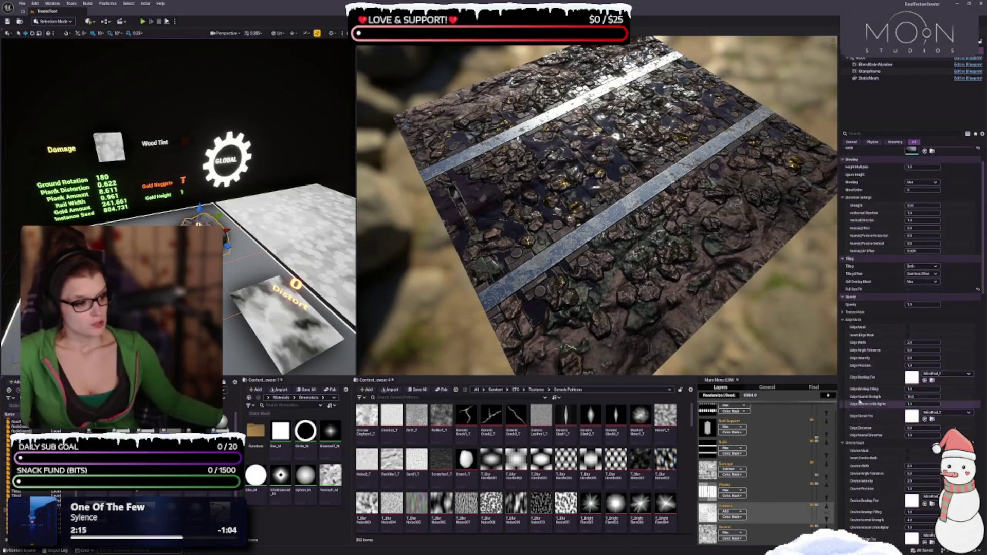
pyautogui.scroll(-5, 859, 402)
pyautogui.scroll(-15, 871, 403)
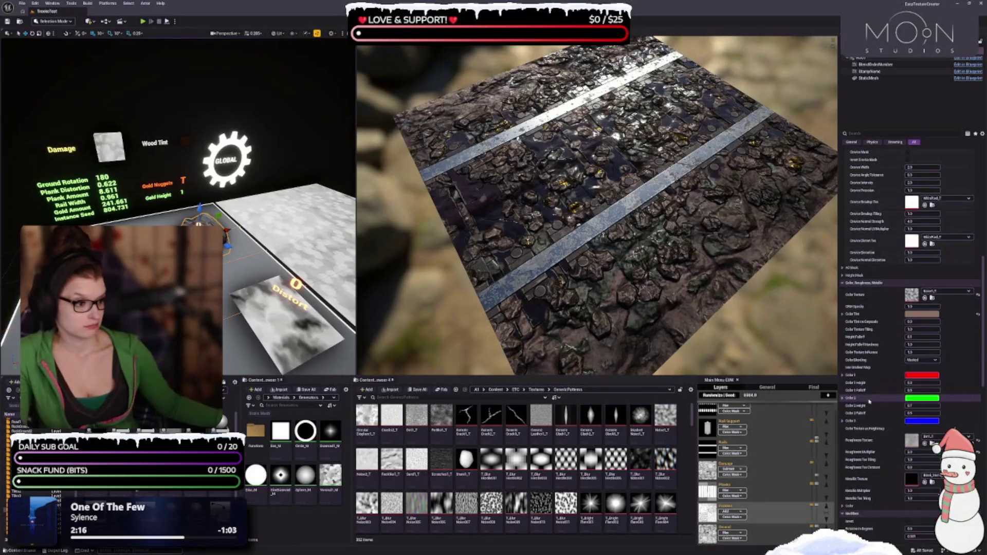
pyautogui.scroll(-9, 868, 401)
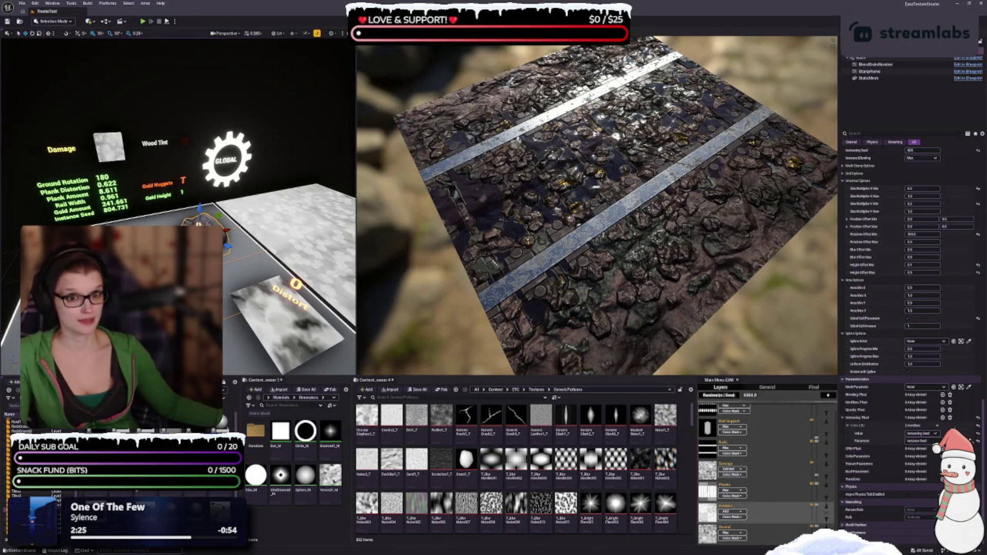
# - Select the GLOBAL actor and browse its Stylized Outline, Physics and Ambient Occlusion settings
pyautogui.click(227, 161)
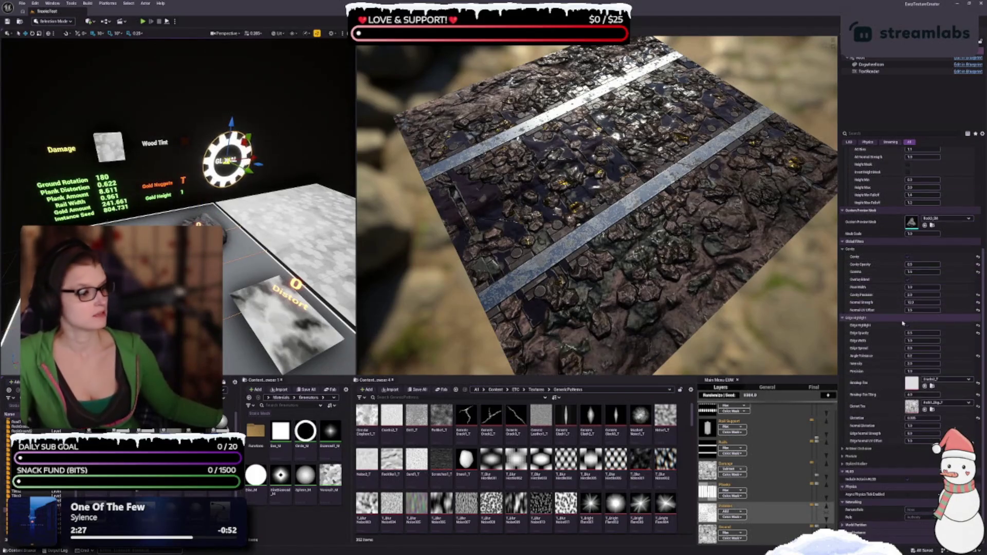
pyautogui.click(892, 464)
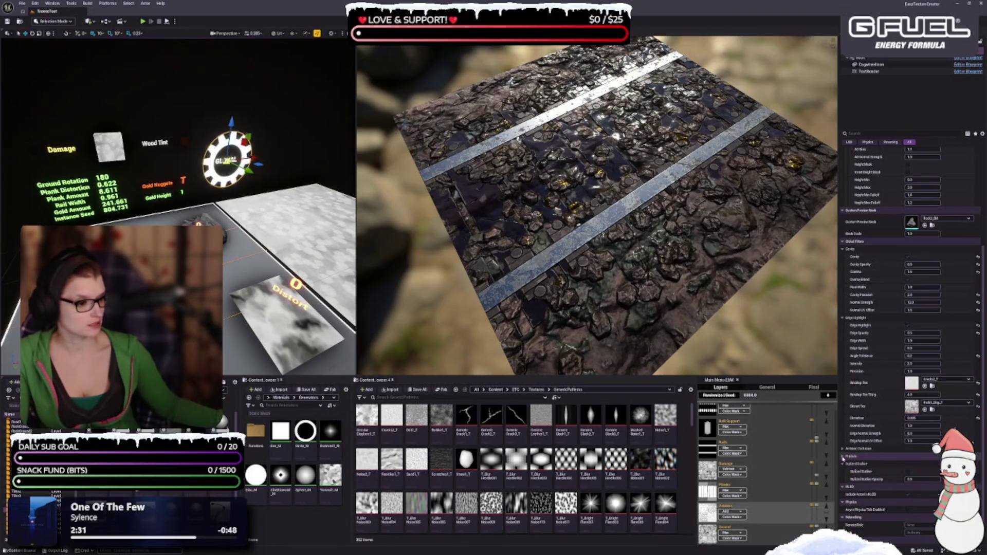
pyautogui.click(843, 456)
pyautogui.click(842, 457)
pyautogui.click(842, 449)
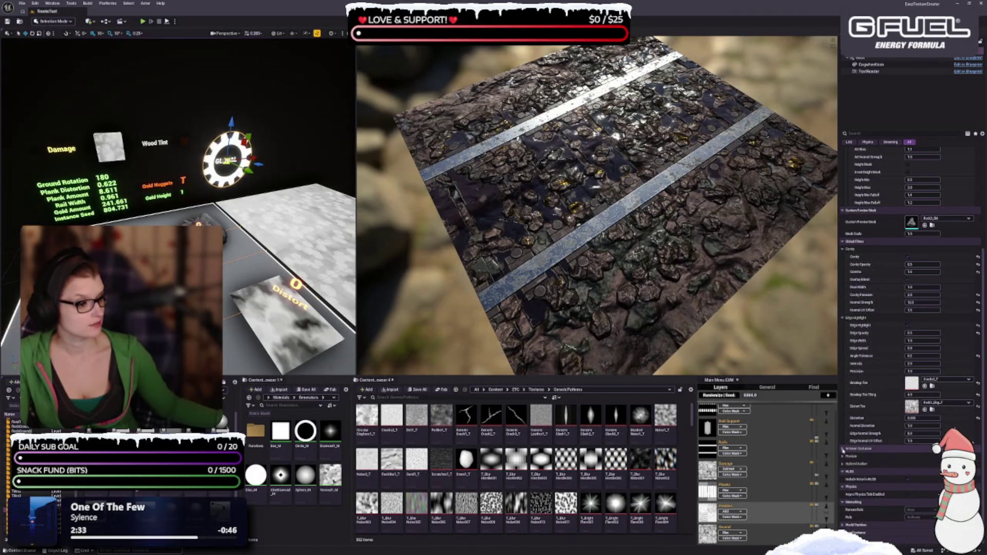
pyautogui.click(843, 449)
# - Orbit to a top-down view, hide the sky, and scroll the rock stamp's Details to Instancing
pyautogui.moveTo(637, 221)
pyautogui.mouseDown()
pyautogui.moveTo(606, 265)
pyautogui.moveTo(599, 252)
pyautogui.mouseUp()
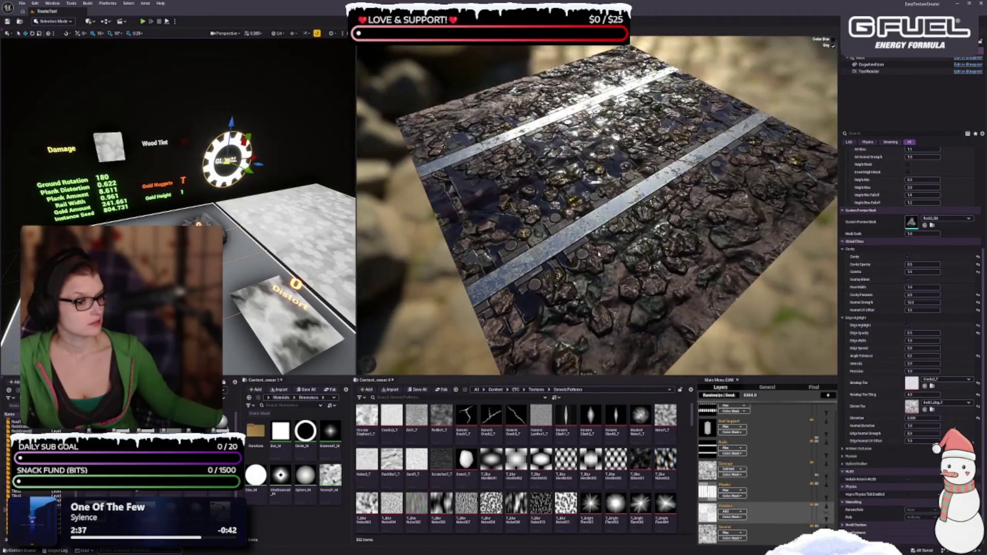
pyautogui.click(833, 46)
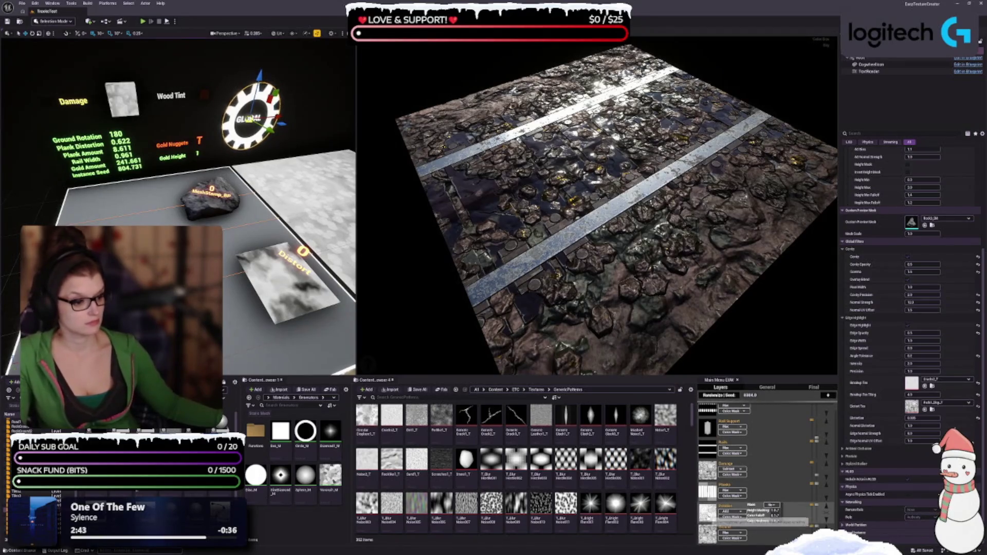
pyautogui.click(201, 211)
pyautogui.scroll(-2, 912, 344)
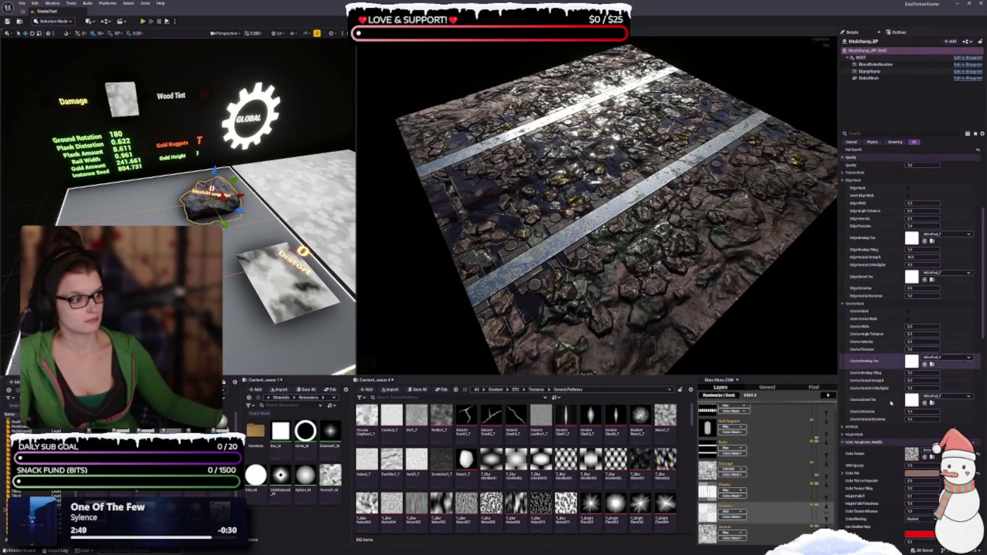
pyautogui.scroll(-8, 868, 373)
pyautogui.scroll(-4, 869, 374)
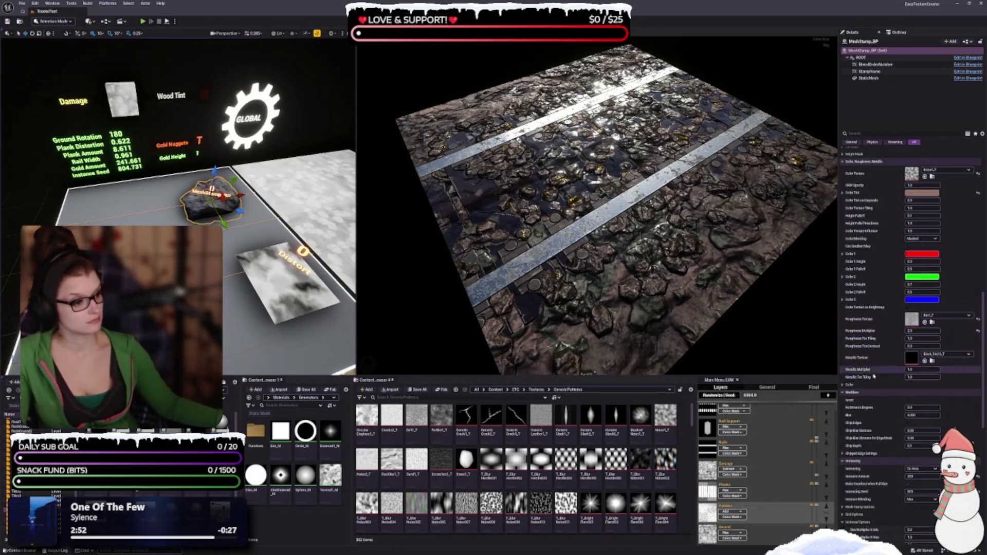
pyautogui.scroll(-2, 873, 370)
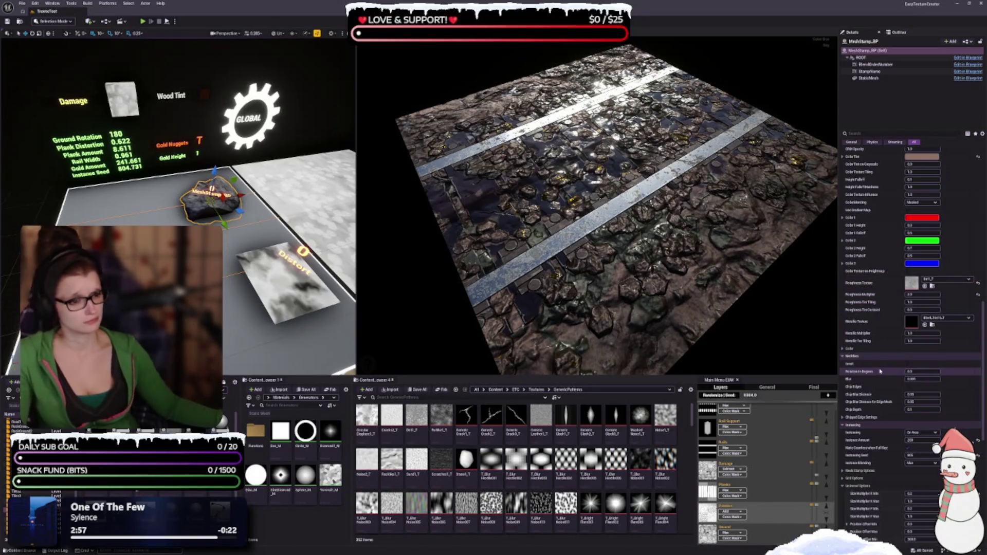
pyautogui.scroll(-3, 891, 395)
pyautogui.scroll(-5, 891, 397)
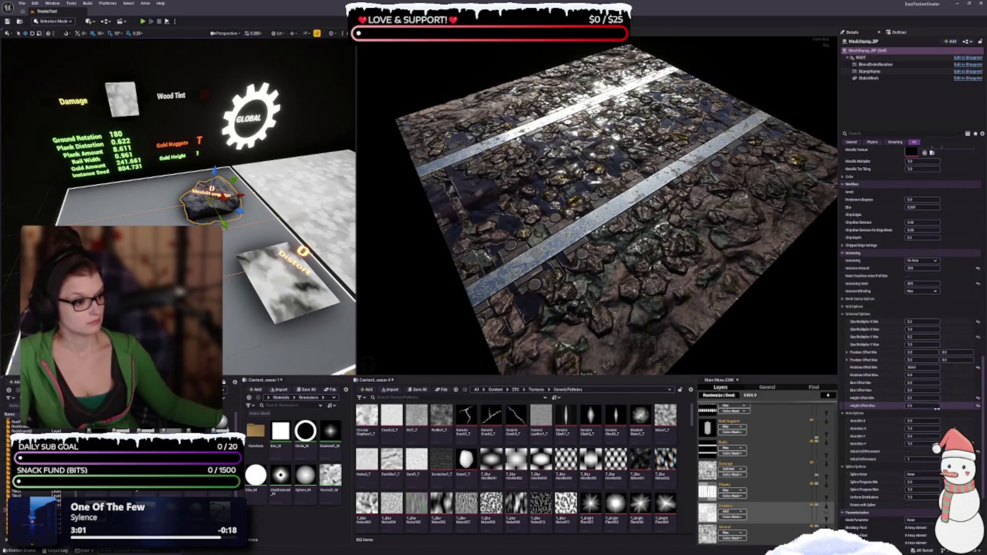
# - Reset Height Offset Min and Max to their default values
pyautogui.click(978, 398)
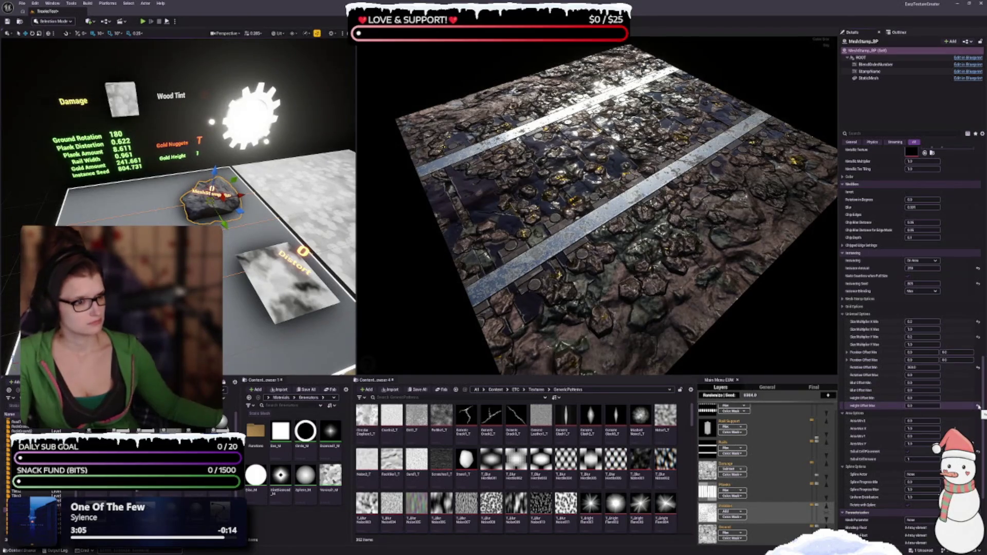
pyautogui.click(978, 406)
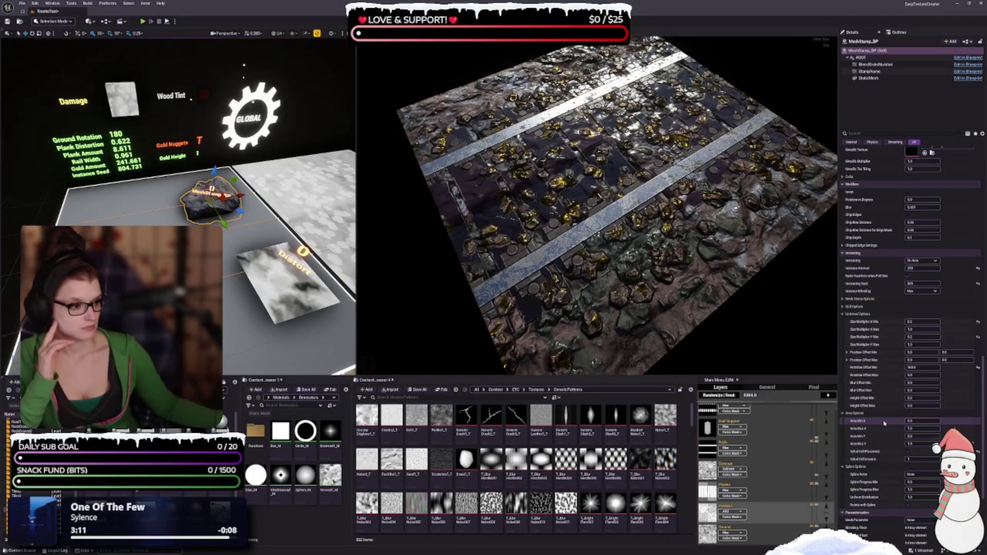
pyautogui.click(920, 398)
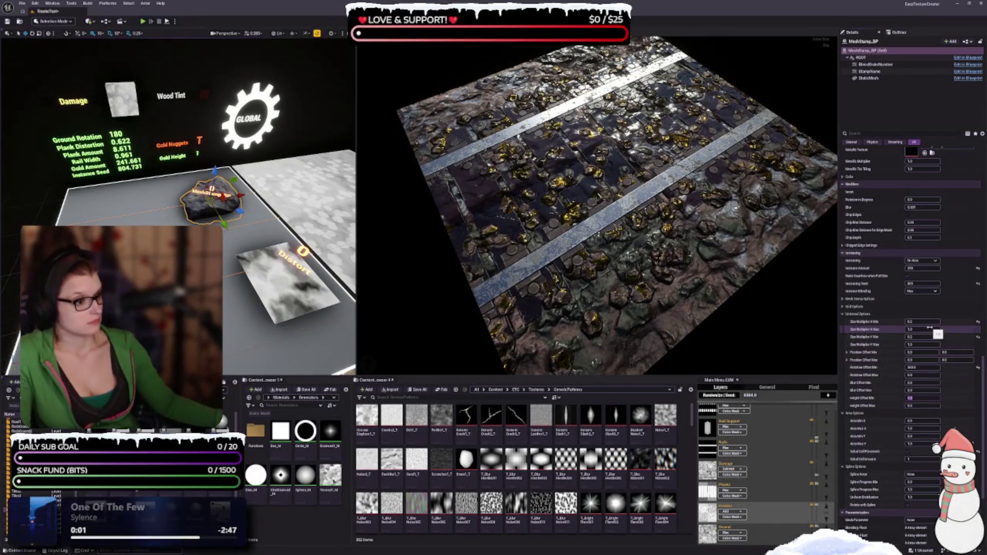
# - Reset Size Multiplier X Min and Y Min to their default values
pyautogui.click(978, 321)
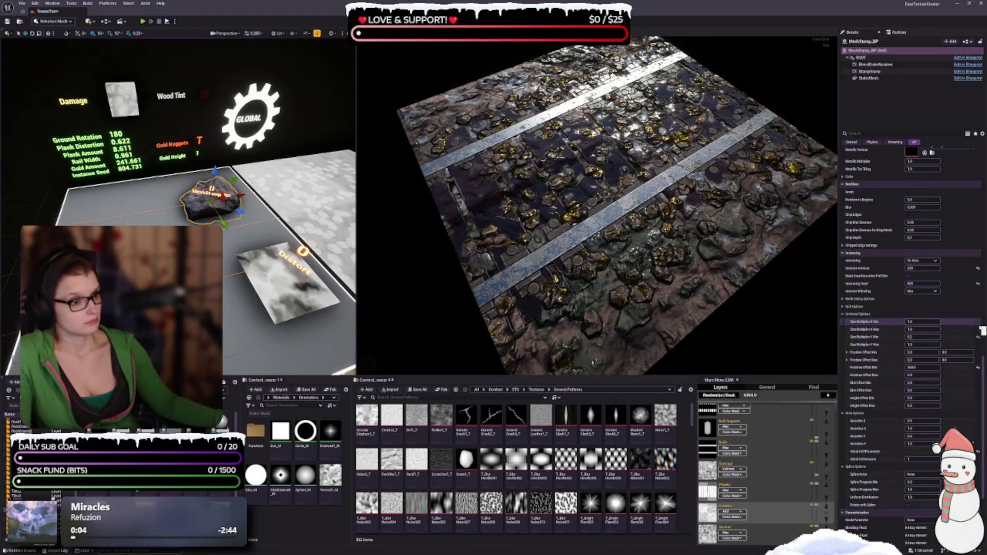
pyautogui.click(978, 337)
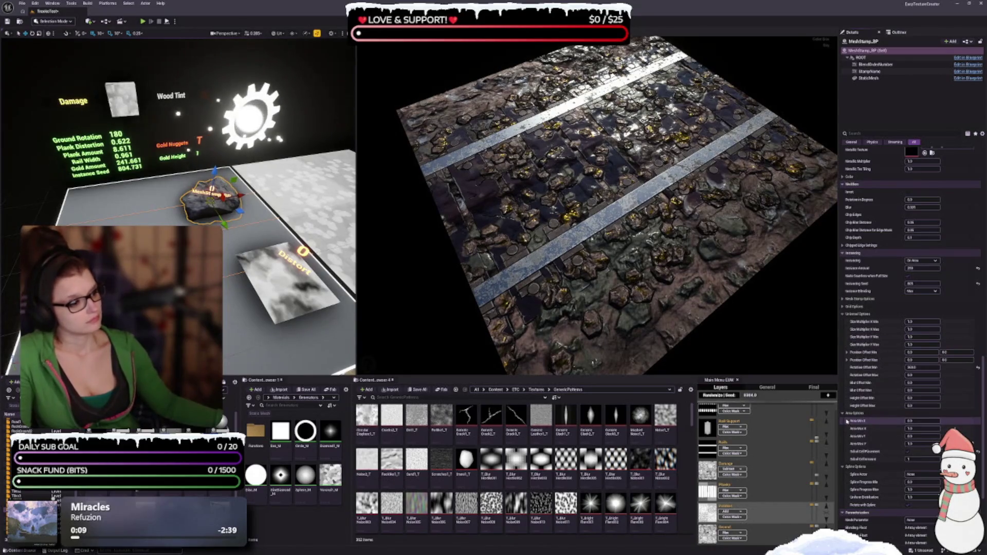
pyautogui.click(923, 322)
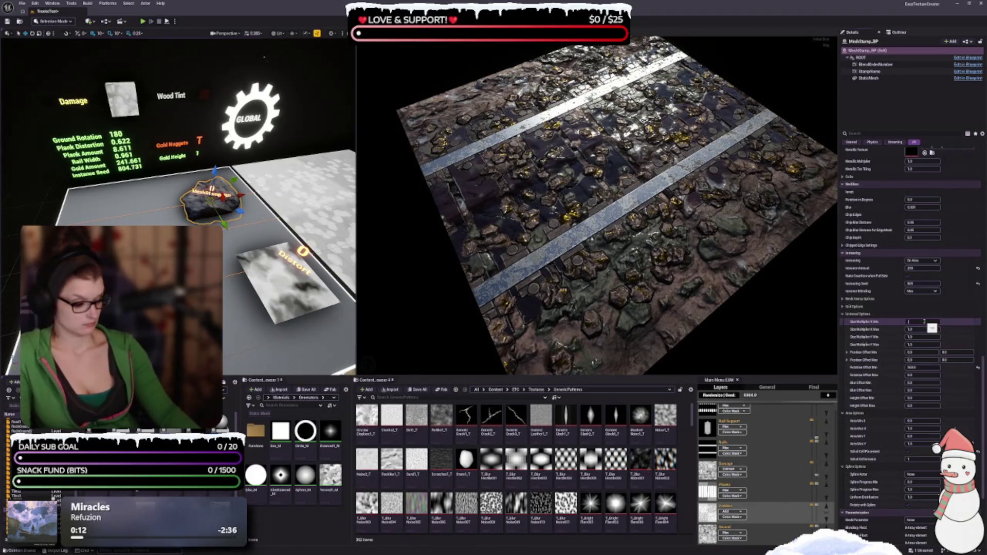
# - Lower the minimum X and Y size multipliers, entering .5 for X Min
pyautogui.press('Tab')
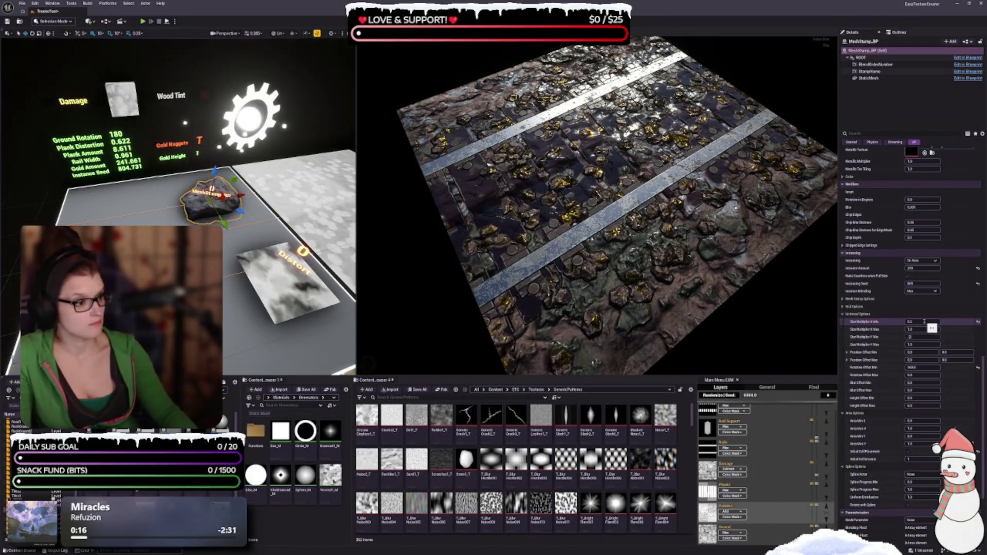
pyautogui.press('Return')
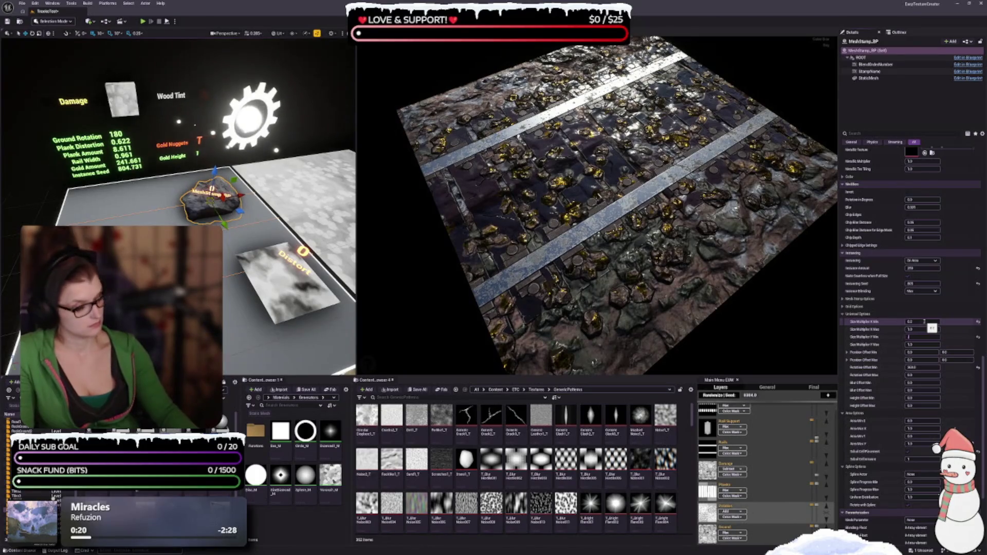
pyautogui.hotkey('shift', 'Tab')
pyautogui.hotkey('shift', 'Tab')
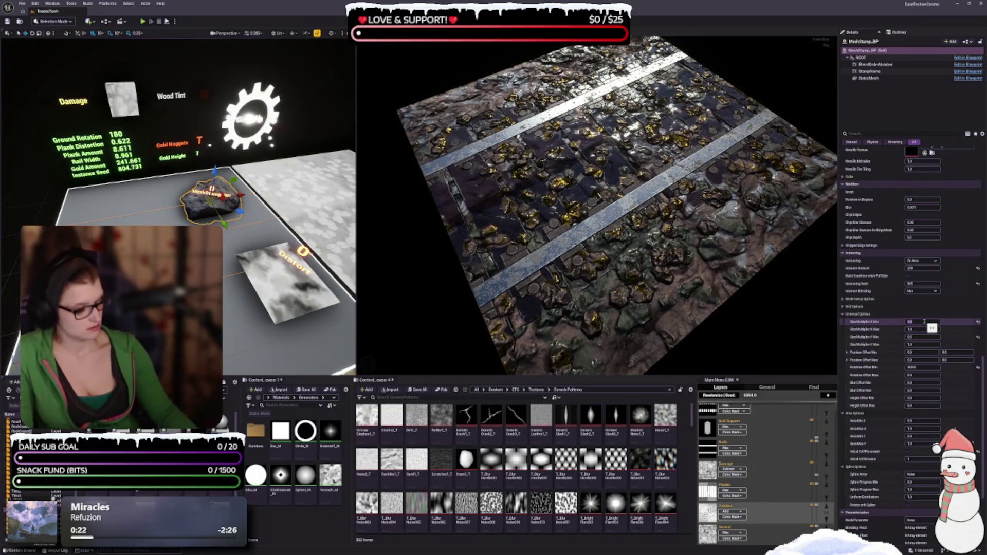
pyautogui.write('.5')
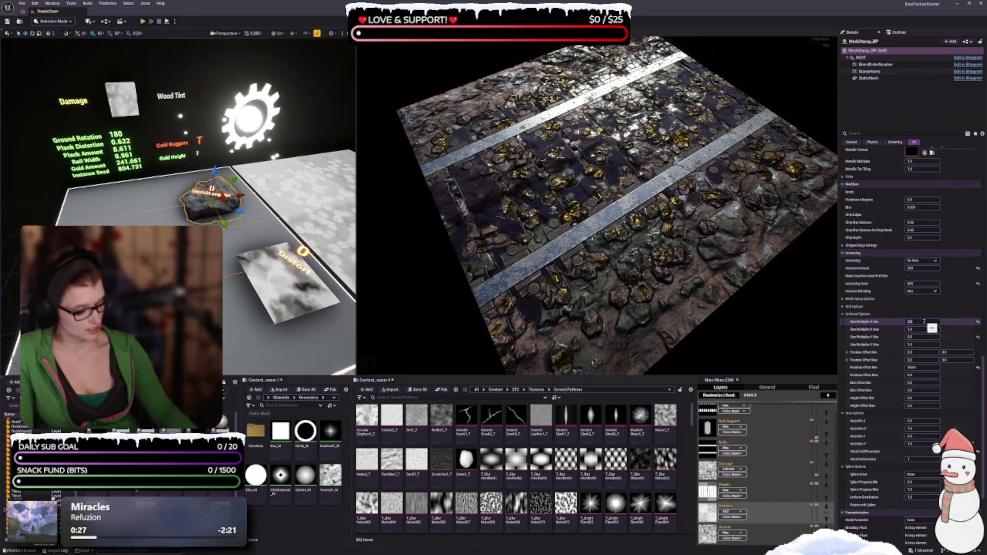
pyautogui.press('Return')
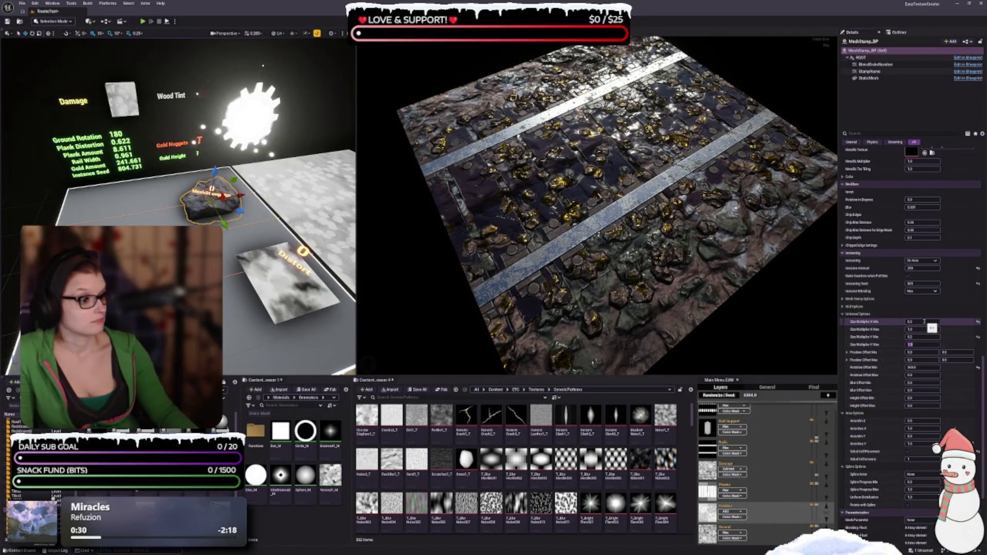
# - Set Height Offset Min to 0.1
pyautogui.press('Tab')
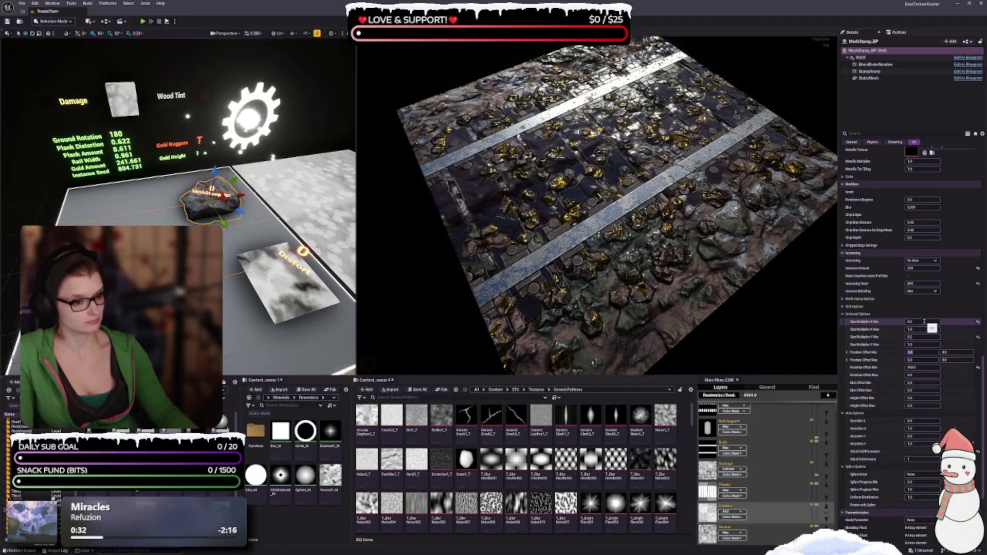
pyautogui.press('Tab')
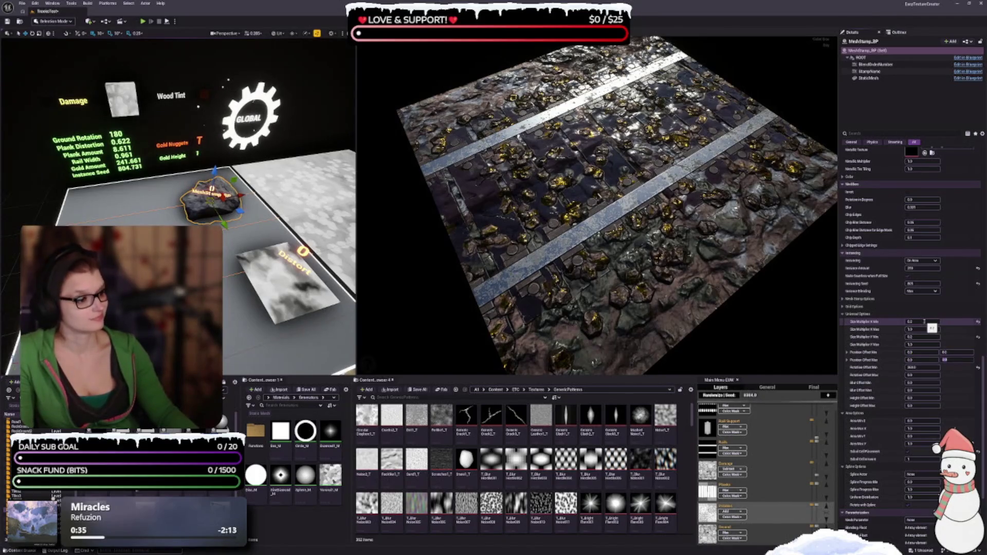
pyautogui.press('Tab')
pyautogui.press('Tab')
pyautogui.press('Tab')
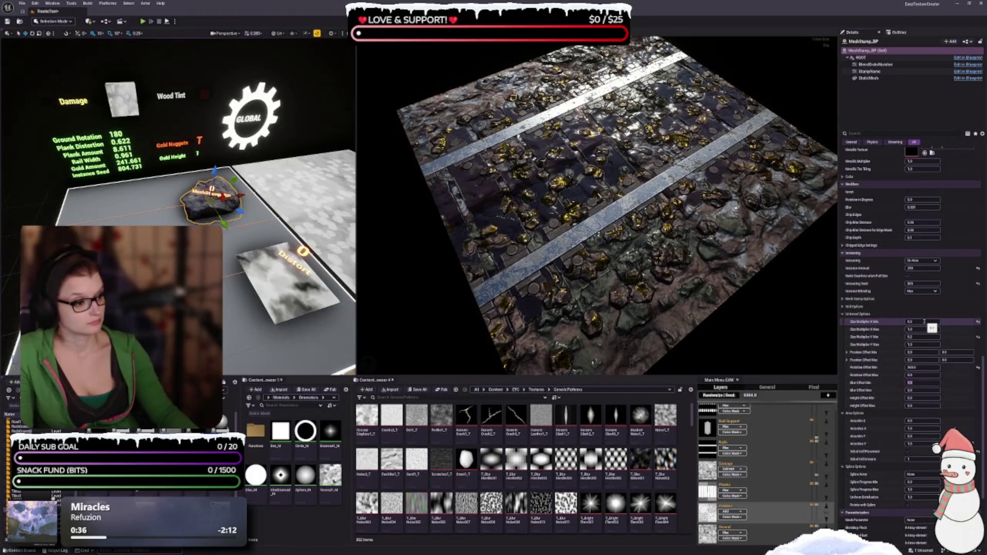
pyautogui.press('Tab')
pyautogui.press('Tab')
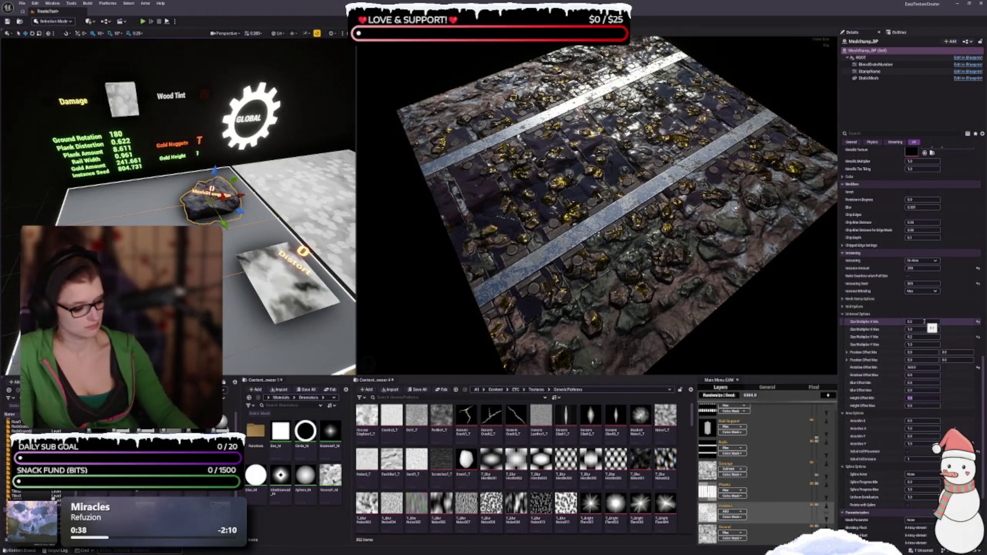
pyautogui.press('Tab')
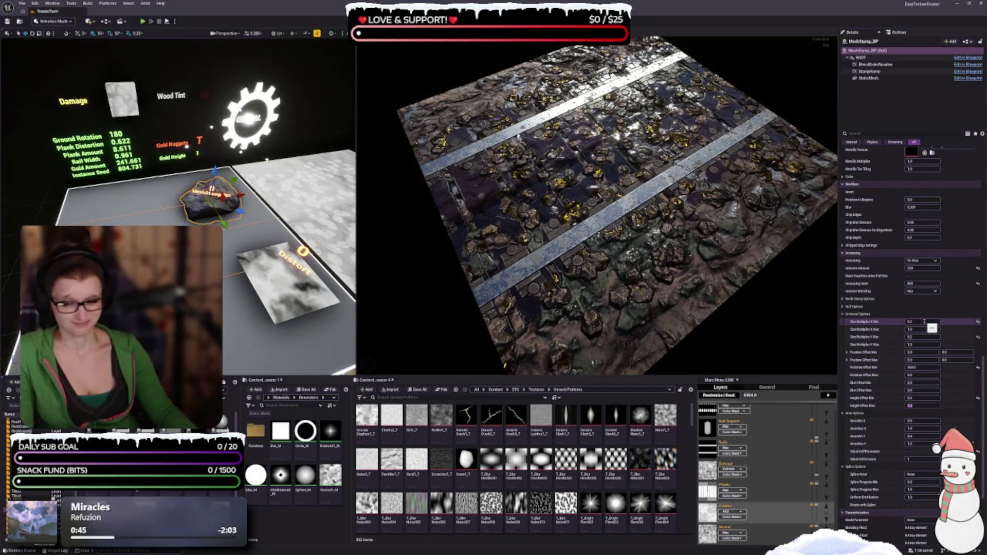
pyautogui.hotkey('shift', 'Tab')
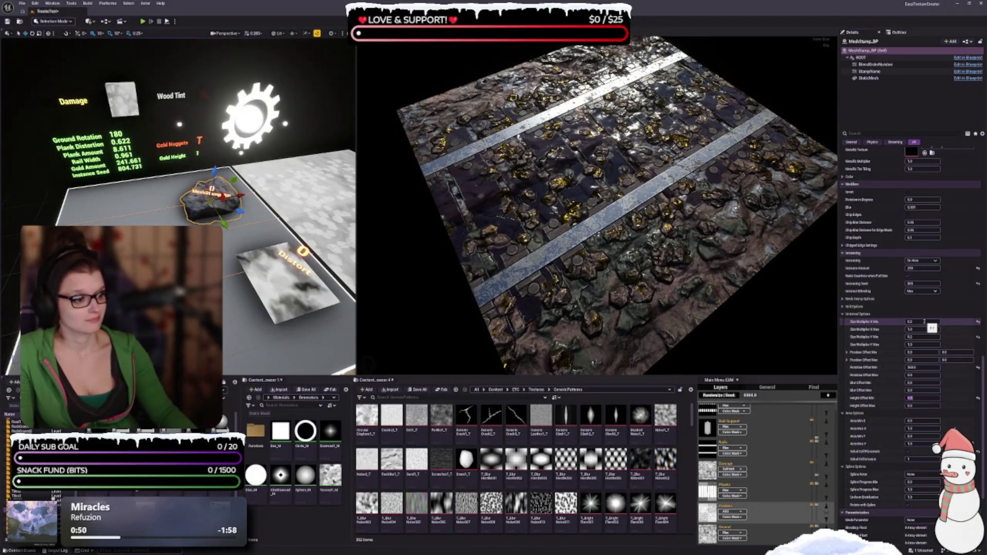
pyautogui.write('0.1')
pyautogui.press('Tab')
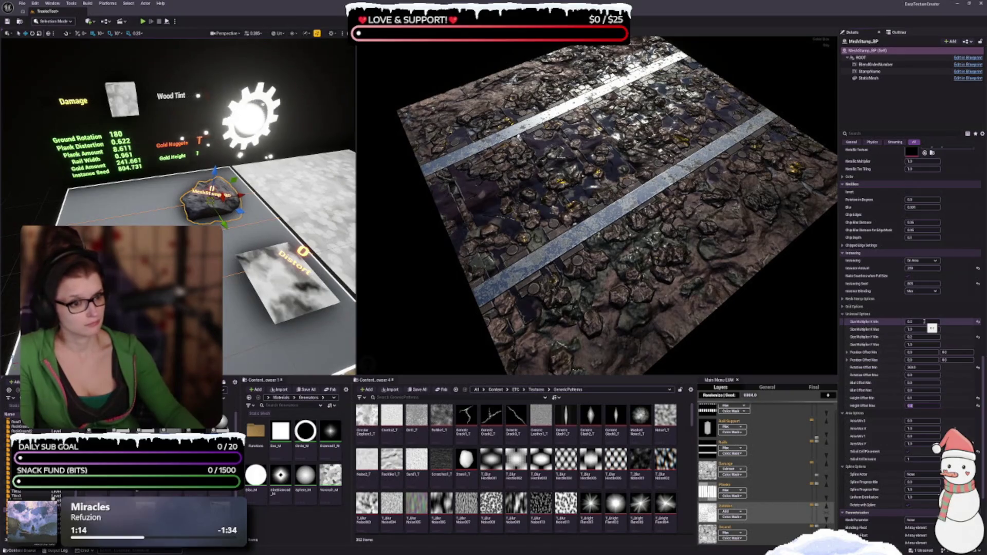
# - Set Height Offset Max to 1 and scroll through the Details panel
pyautogui.write('1')
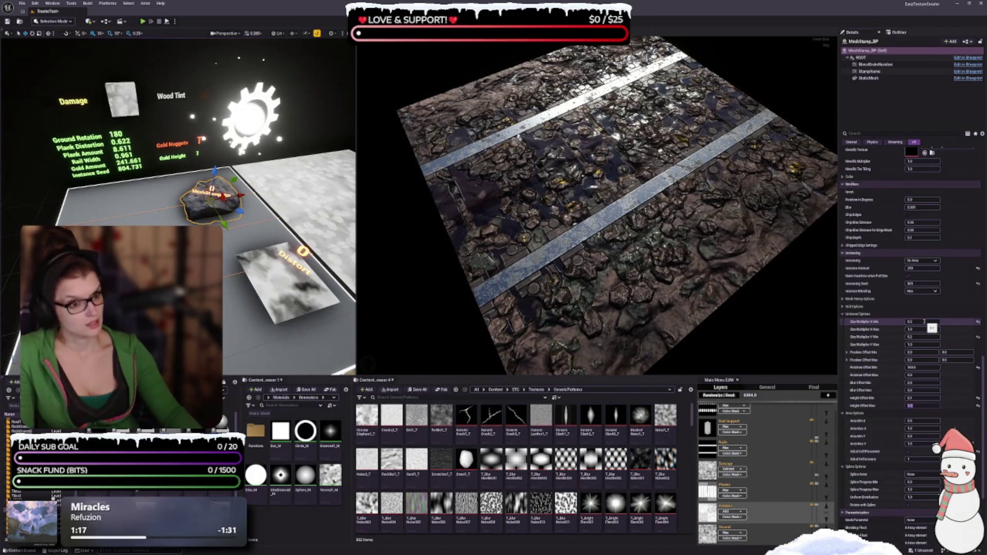
pyautogui.press('Return')
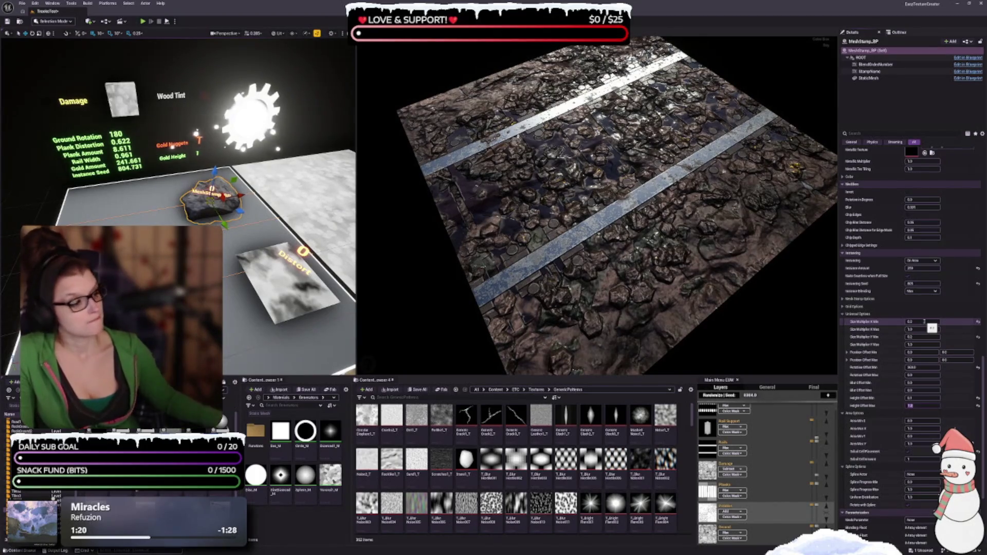
pyautogui.scroll(-2, 878, 367)
pyautogui.scroll(-2, 892, 398)
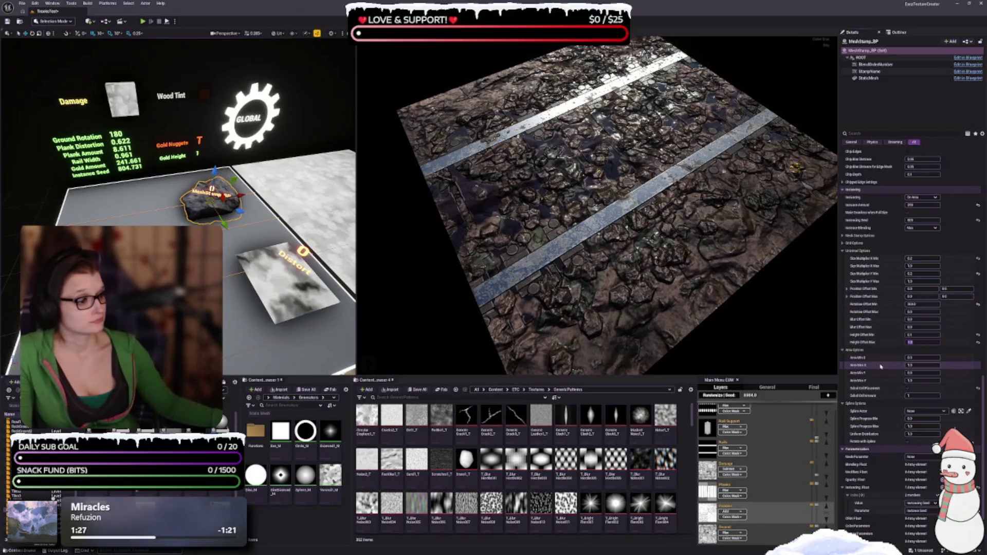
pyautogui.scroll(-3, 880, 366)
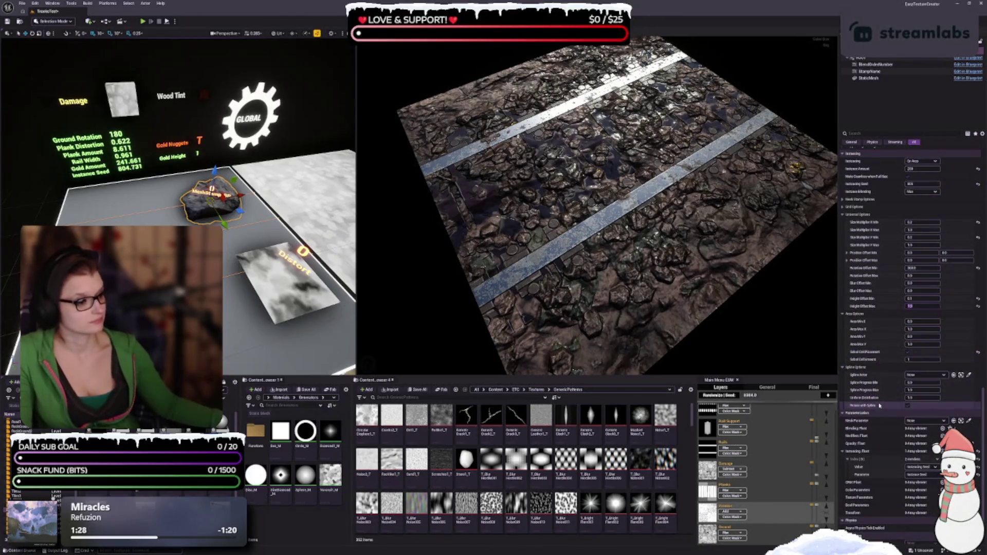
pyautogui.scroll(-3, 878, 405)
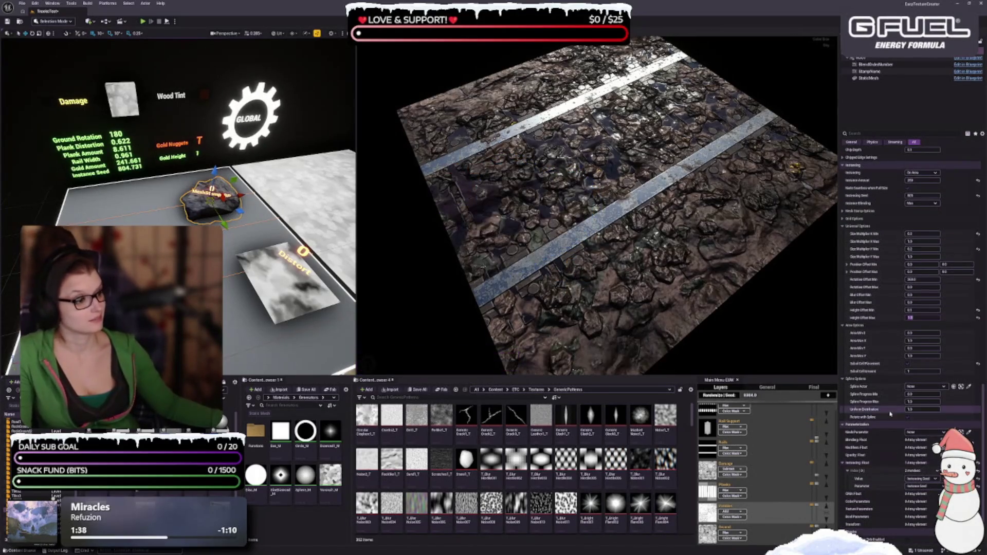
pyautogui.scroll(4, 888, 414)
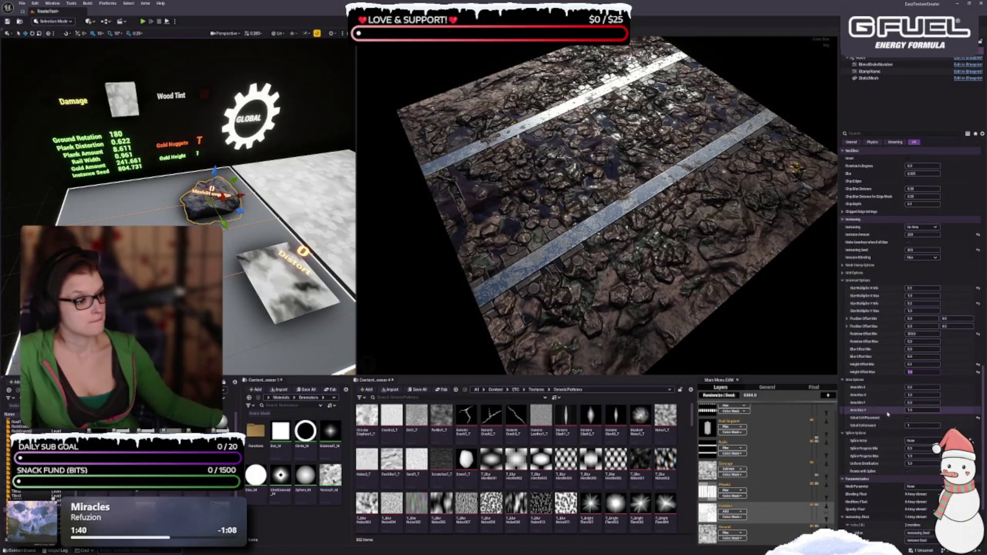
pyautogui.scroll(2, 889, 339)
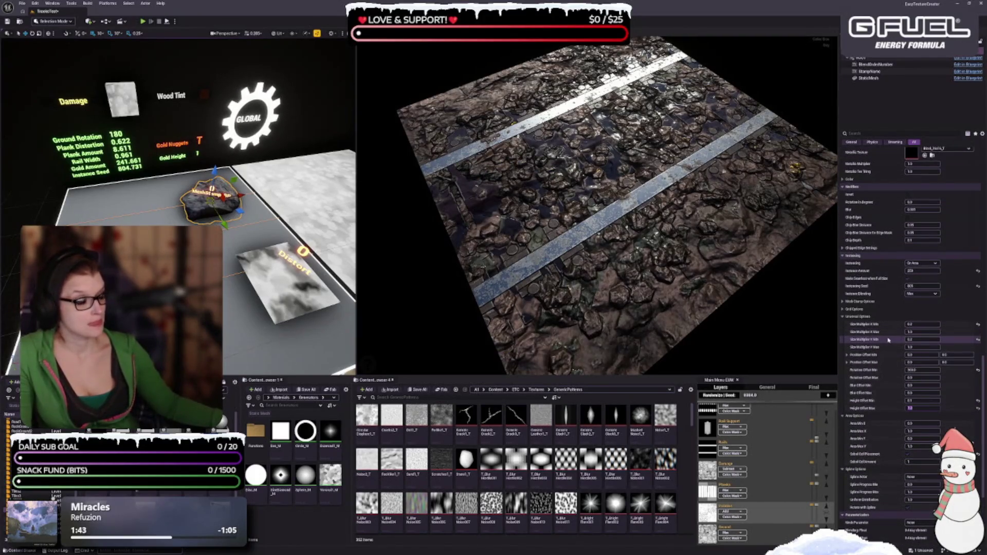
pyautogui.scroll(2, 887, 340)
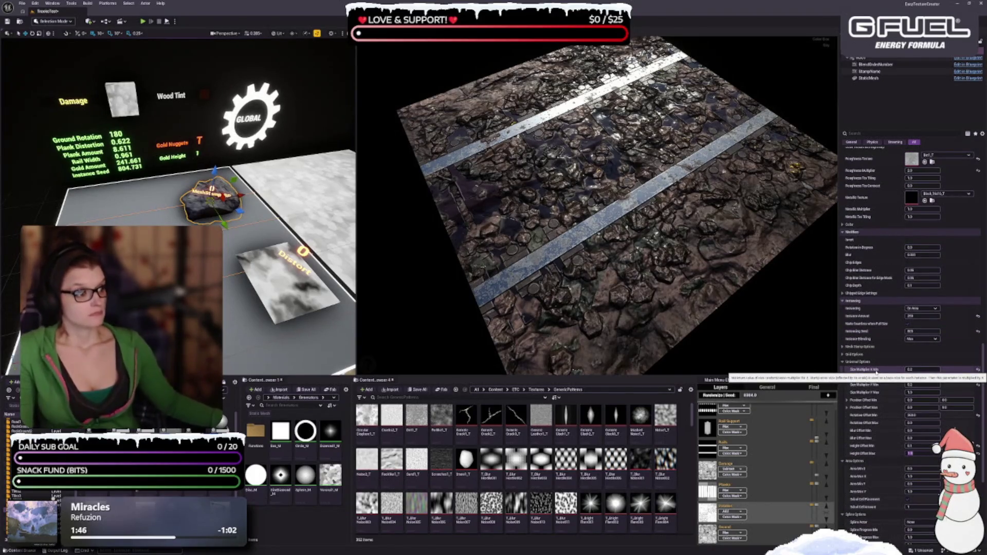
pyautogui.scroll(2, 889, 353)
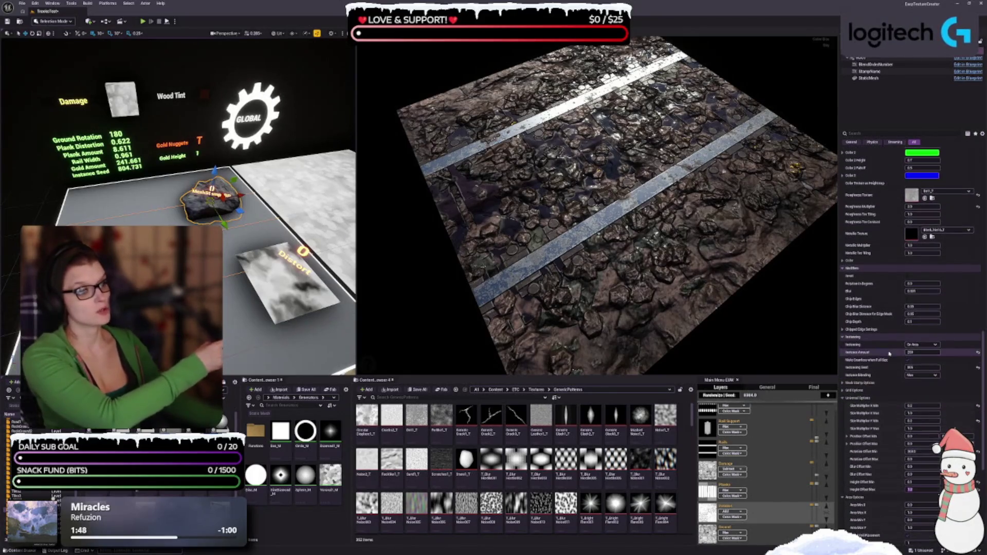
# - Orbit the ground preview to inspect the nuggets, then select the Dirt1_T texture
pyautogui.moveTo(591, 242); pyautogui.dragTo(590, 262)
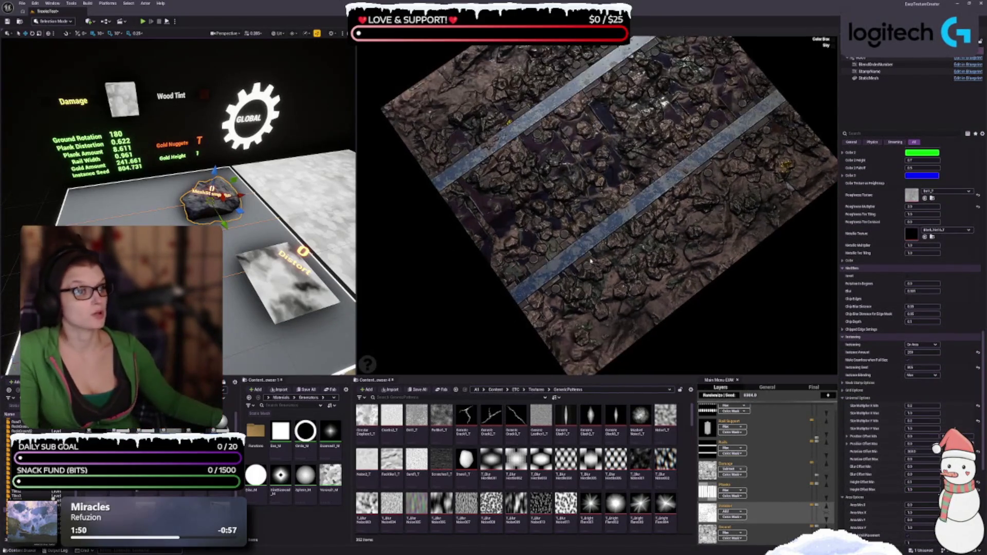
pyautogui.moveTo(668, 275); pyautogui.dragTo(666, 267)
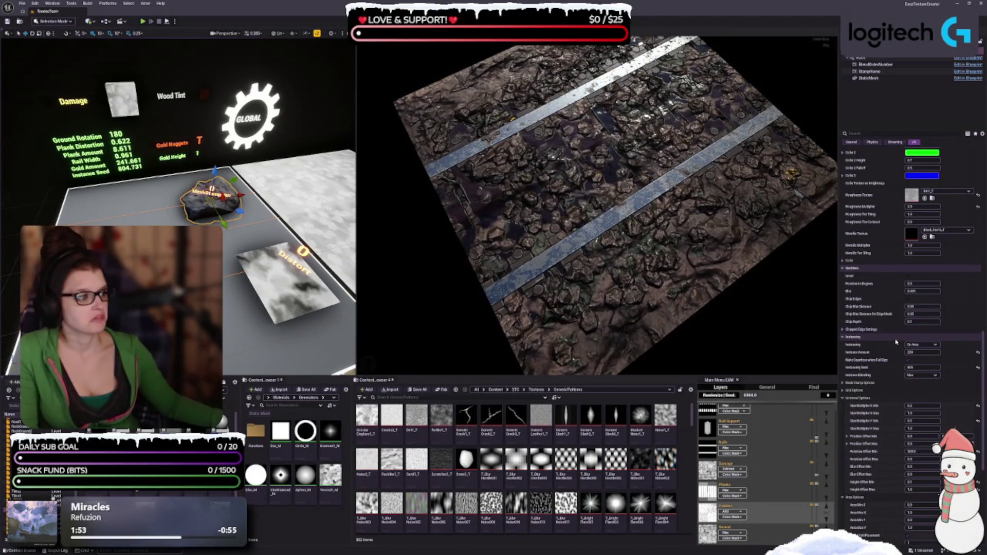
pyautogui.scroll(6, 895, 342)
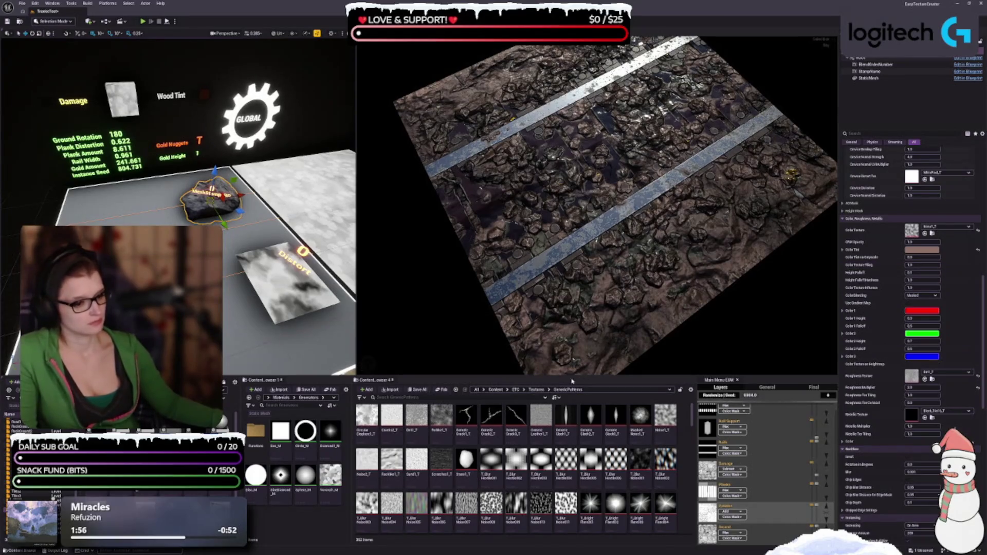
pyautogui.click(416, 419)
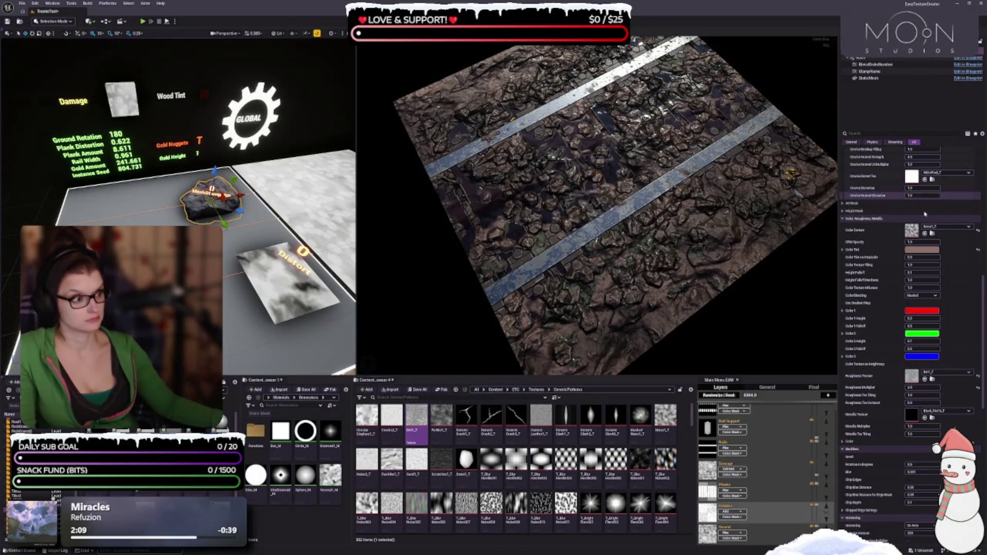
# - Try Dirt1_T, then the Noise1_T and Noise2_T textures, as the ground's colour texture
pyautogui.click(924, 234)
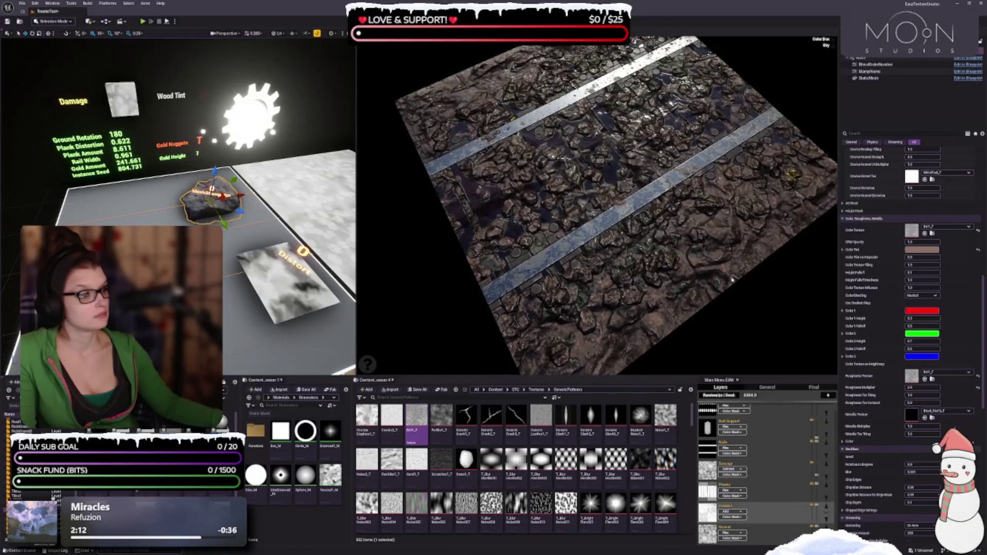
pyautogui.click(665, 417)
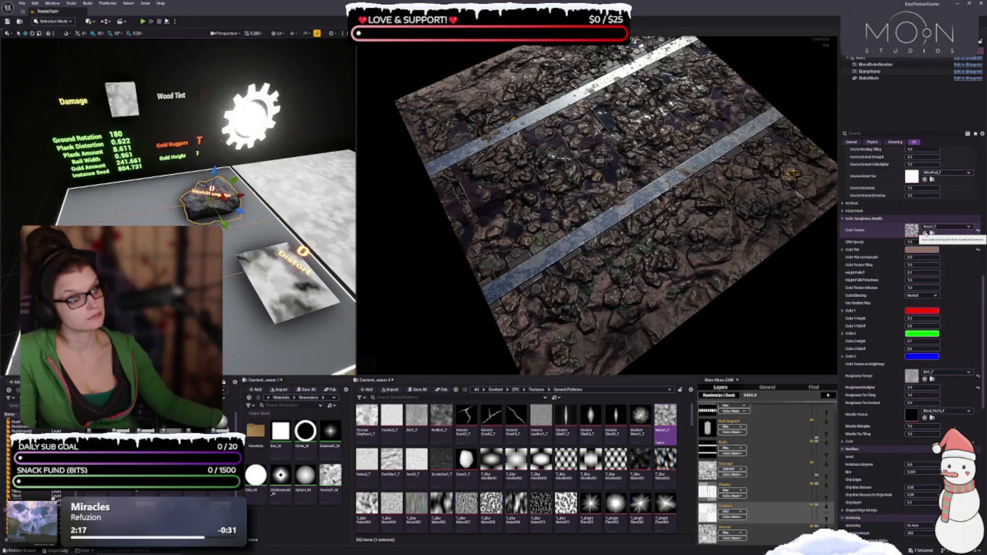
pyautogui.click(367, 460)
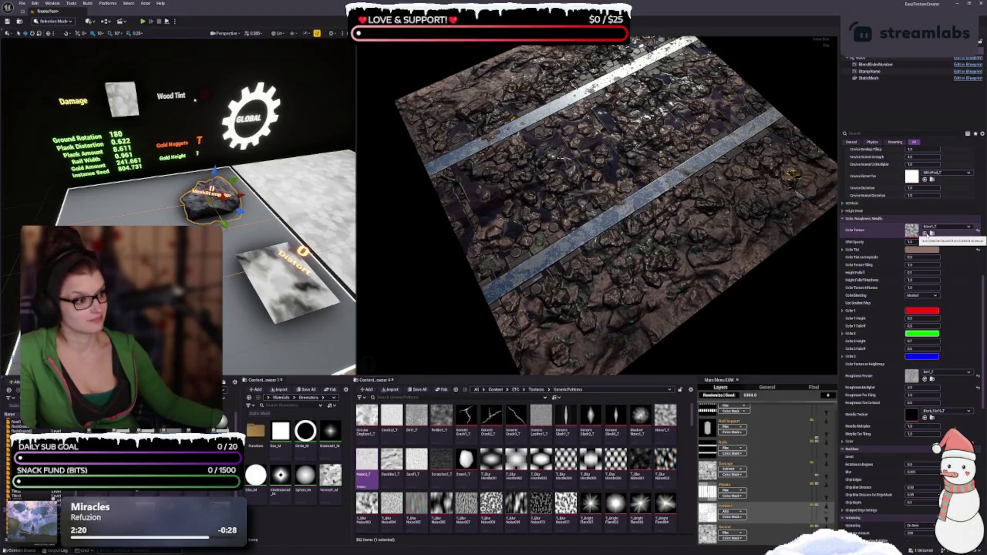
pyautogui.click(924, 233)
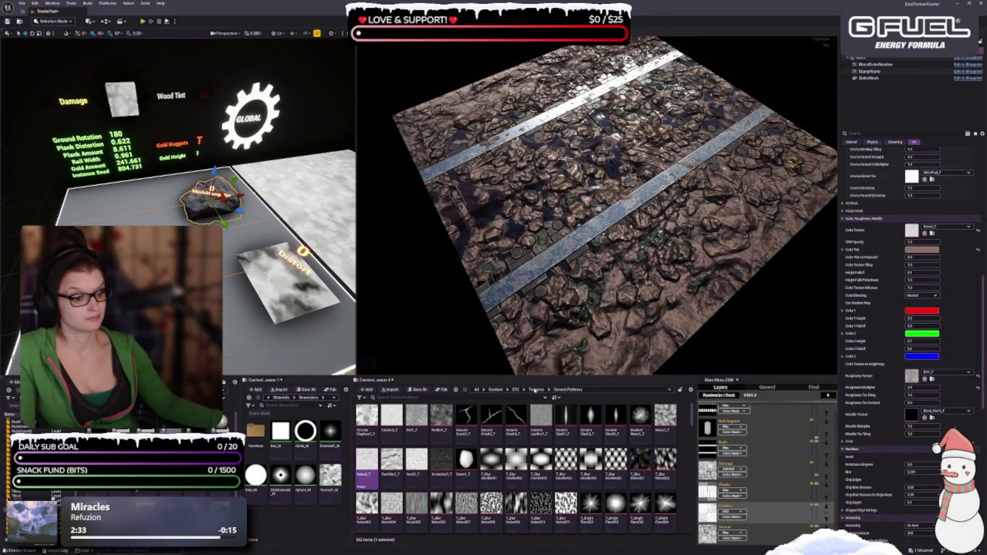
# - Assign Path_Disp_T from the Textures folder as the colour texture and open the Color Tint picker
pyautogui.click(535, 390)
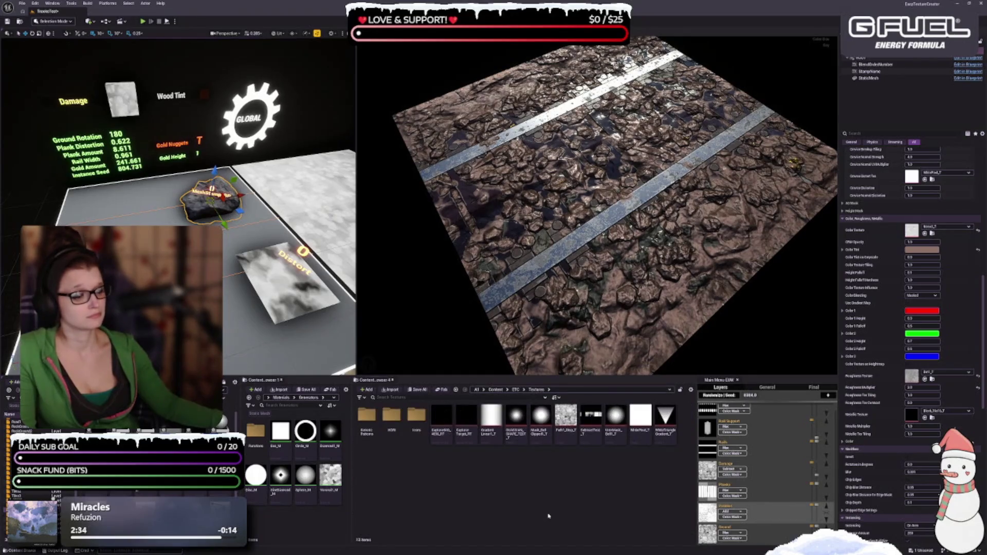
pyautogui.click(565, 424)
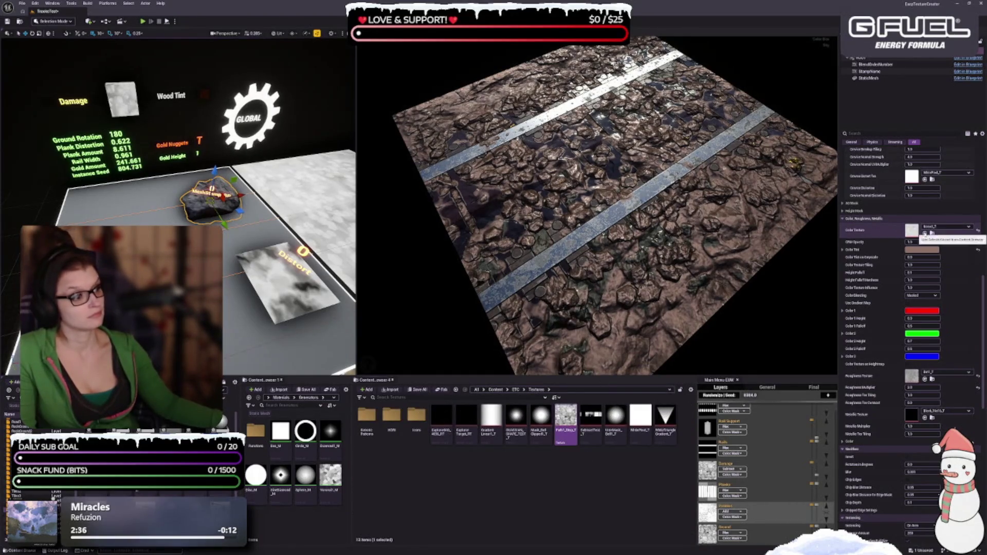
pyautogui.click(923, 233)
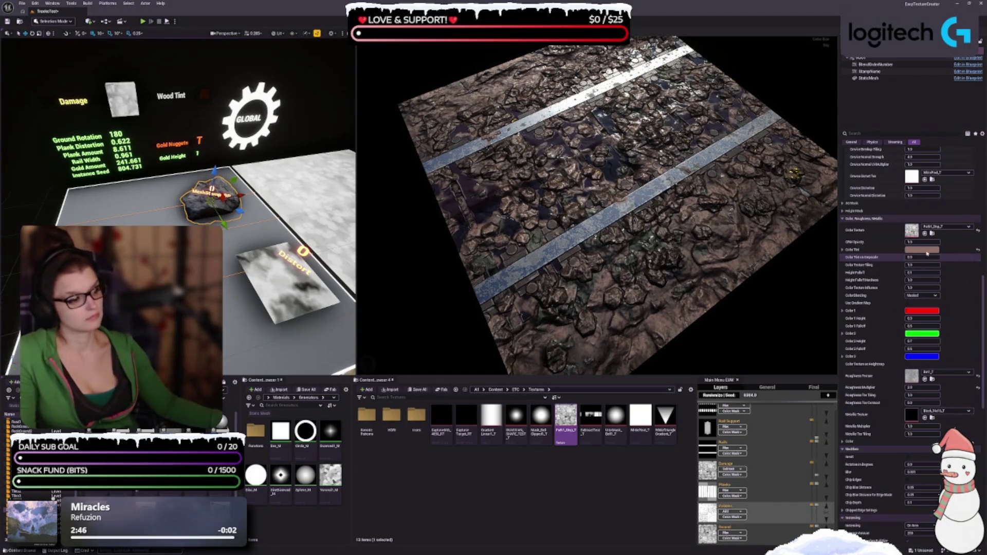
pyautogui.click(925, 250)
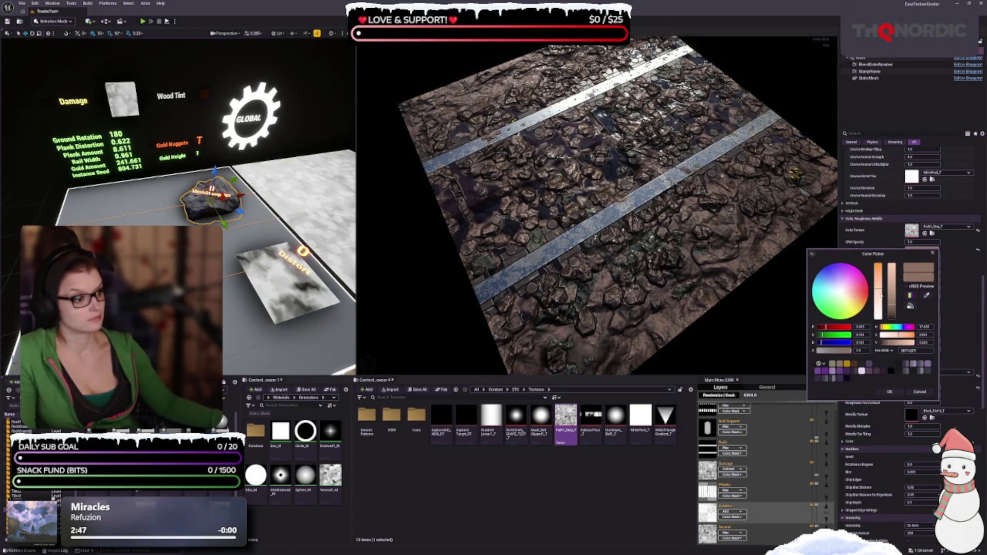
# - Lower the colour tint's saturation to a muted brown and confirm it
pyautogui.moveTo(880, 296); pyautogui.dragTo(880, 305)
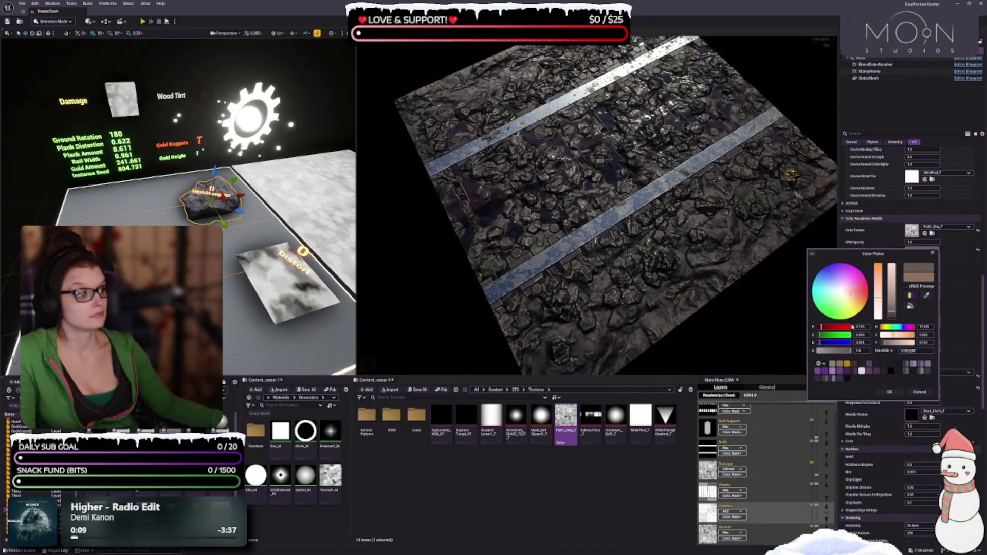
pyautogui.moveTo(877, 293); pyautogui.dragTo(878, 291)
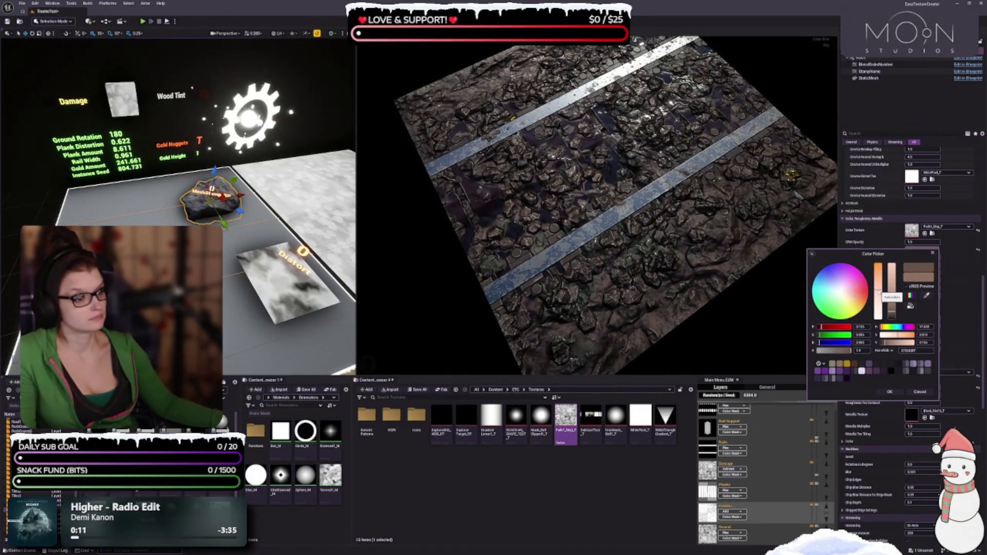
pyautogui.moveTo(878, 291); pyautogui.dragTo(878, 295)
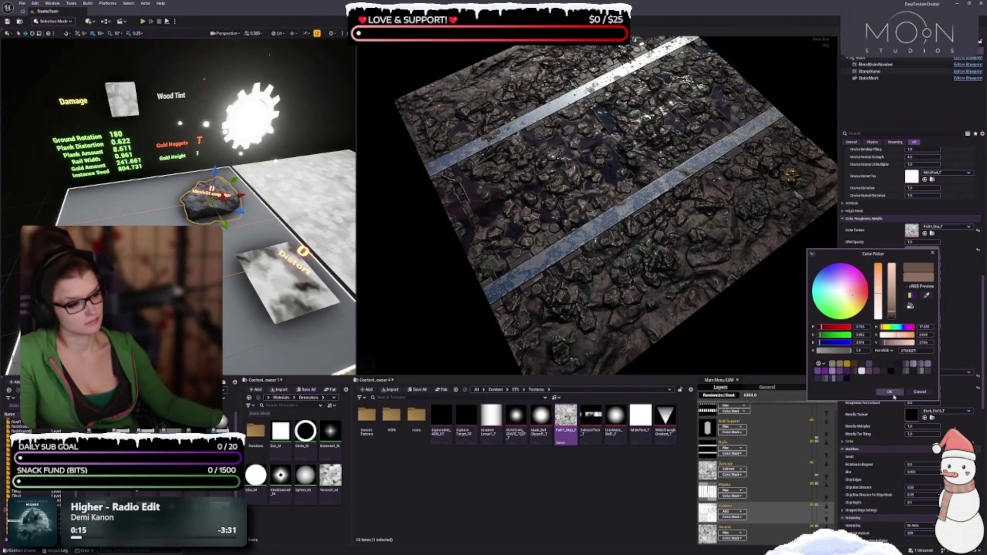
pyautogui.click(890, 392)
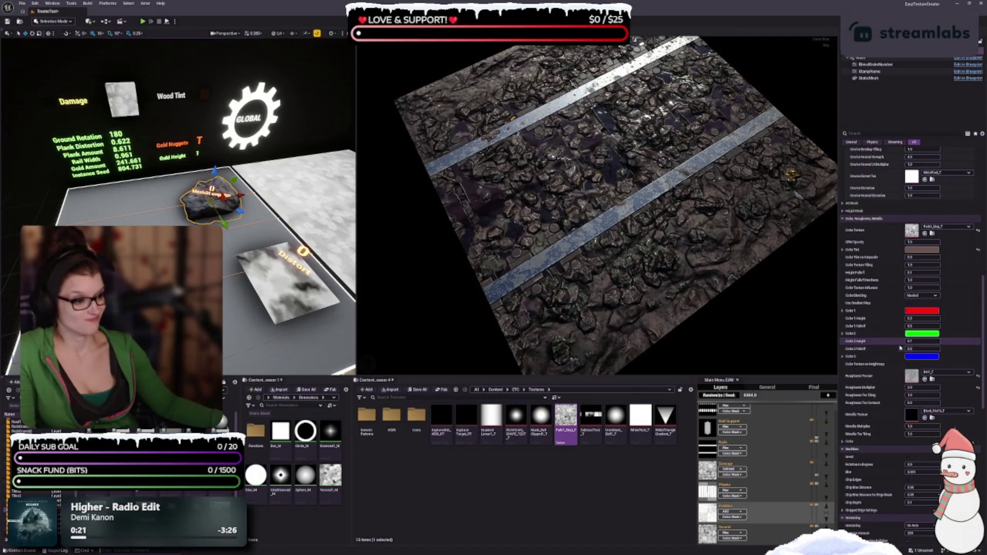
# - Orbit around the brown-tinted ground and edit the Roughness Multiplier value
pyautogui.scroll(-1, 877, 312)
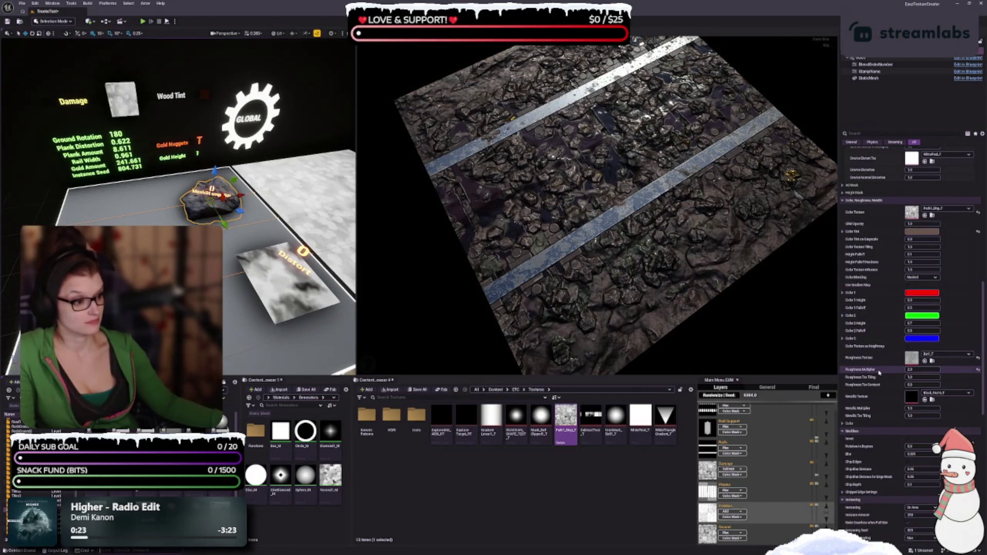
pyautogui.moveTo(735, 280); pyautogui.dragTo(712, 274)
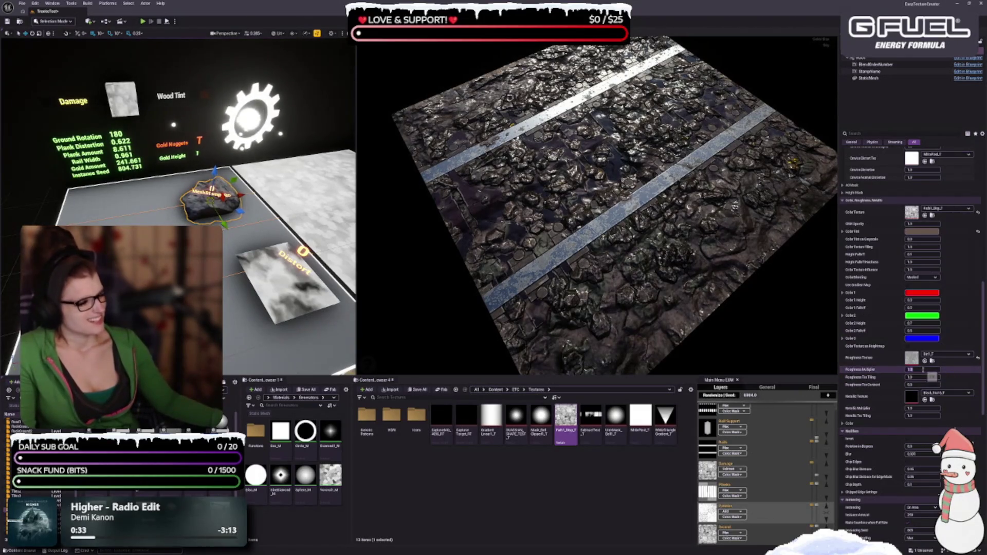
pyautogui.click(923, 368)
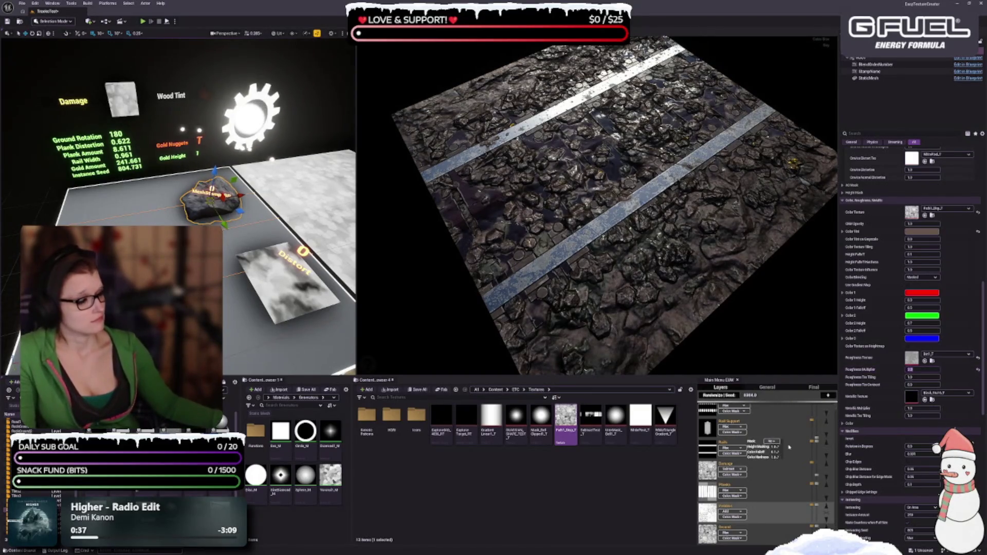
# - Expand the colour-from-mesh settings and scroll through them
pyautogui.scroll(-1, 853, 421)
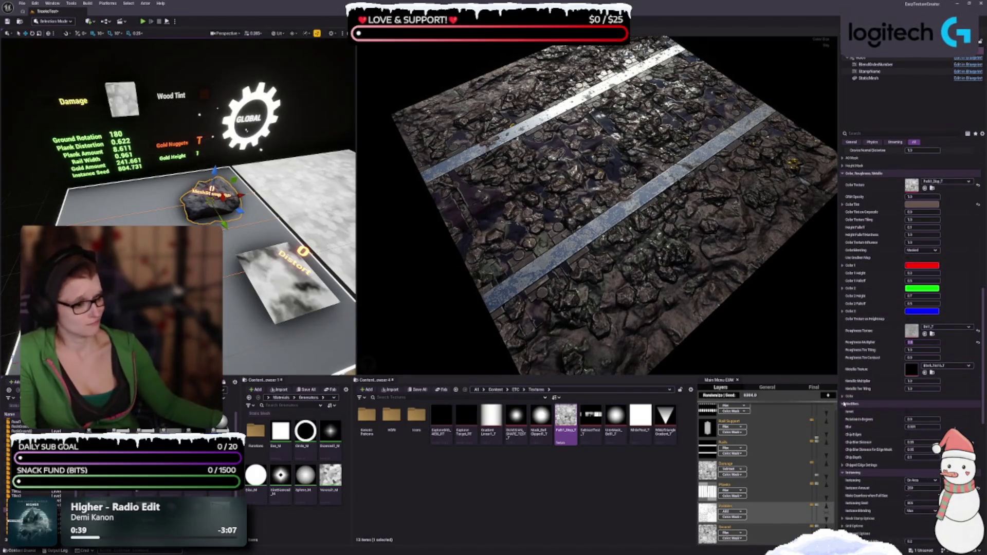
pyautogui.click(843, 397)
pyautogui.scroll(-1, 853, 394)
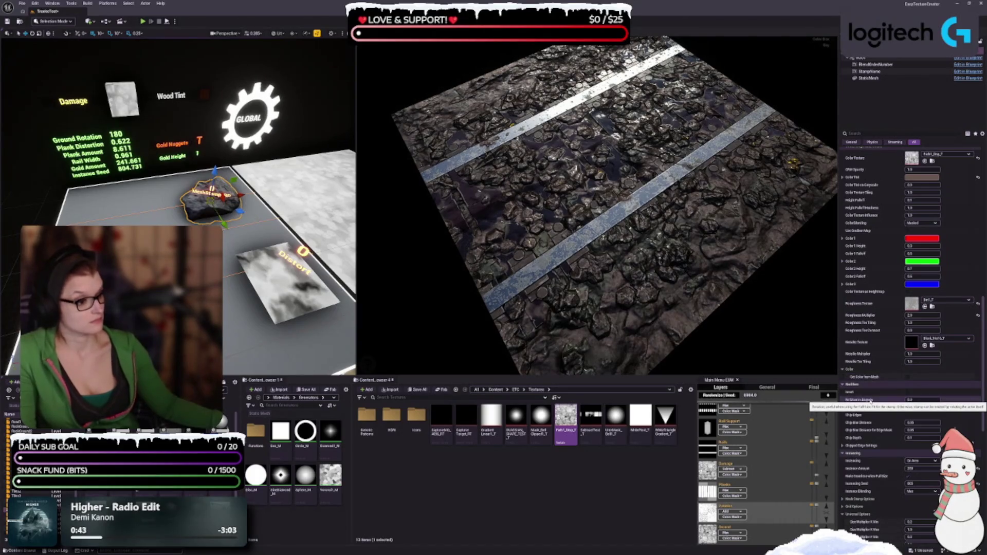
pyautogui.scroll(-1, 880, 427)
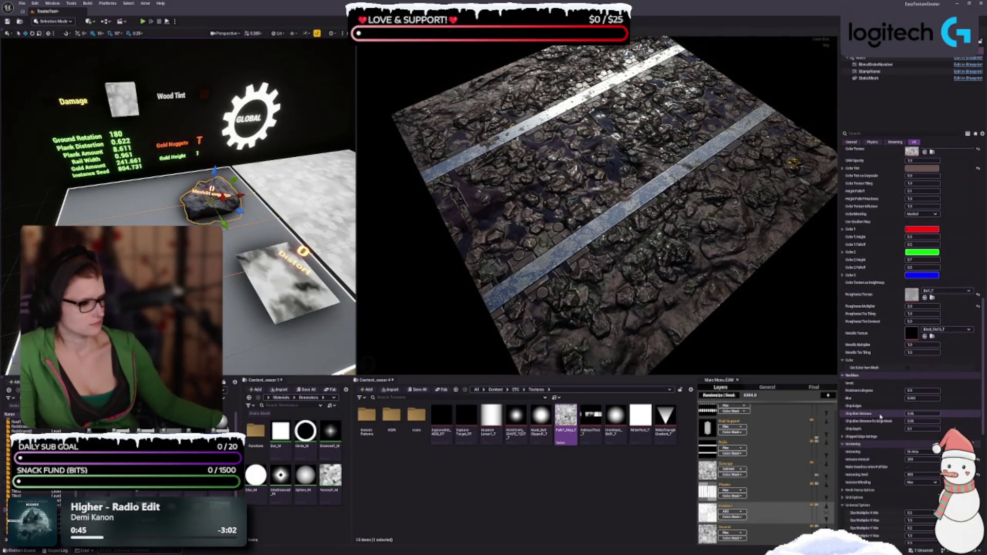
pyautogui.scroll(-2, 875, 395)
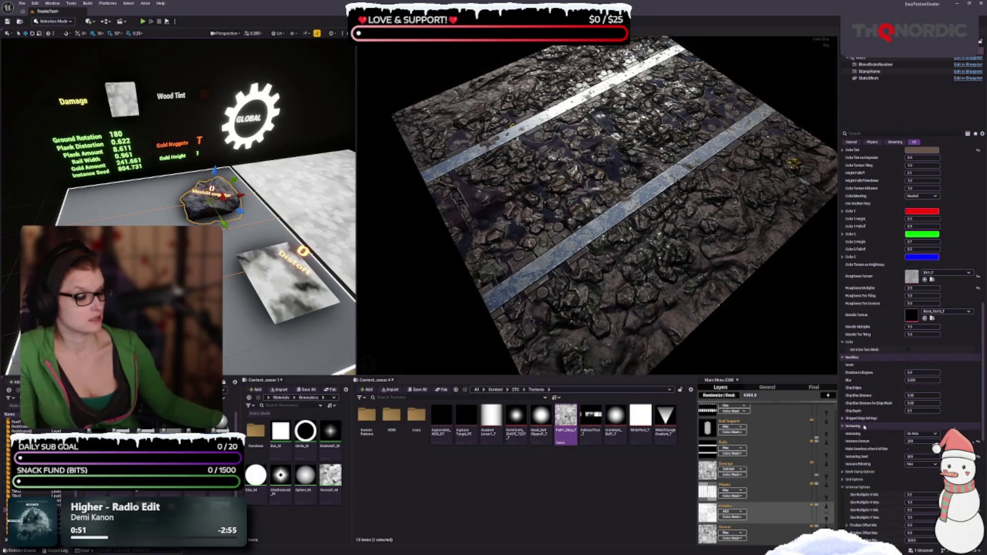
pyautogui.scroll(-4, 879, 443)
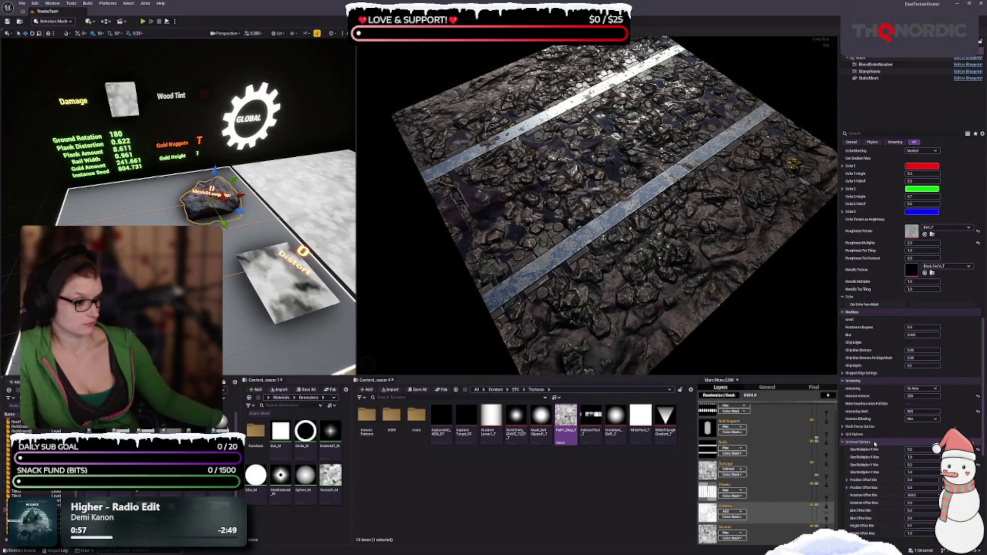
pyautogui.scroll(10, 875, 443)
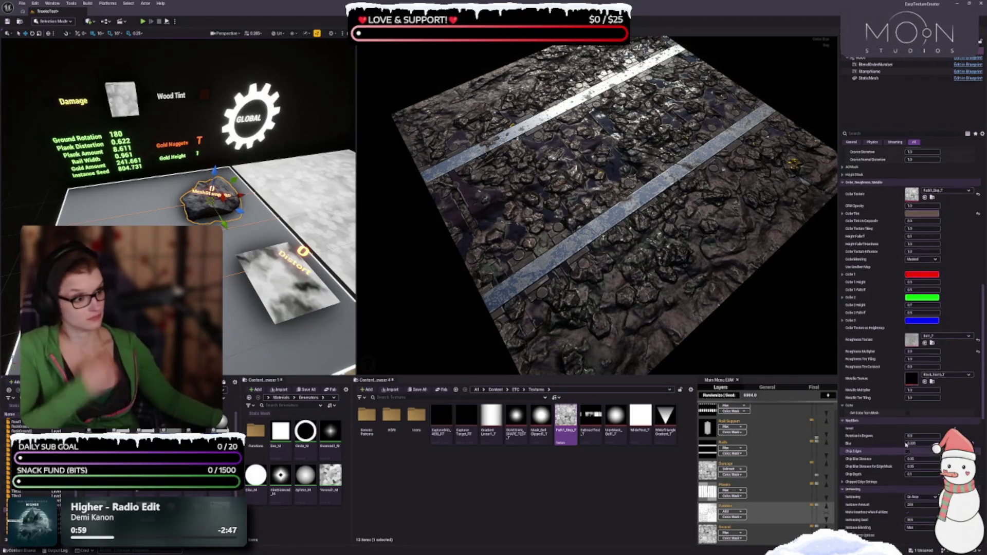
# - Scroll the Details panel up and reframe the left viewport's view of the scene
pyautogui.scroll(20, 906, 443)
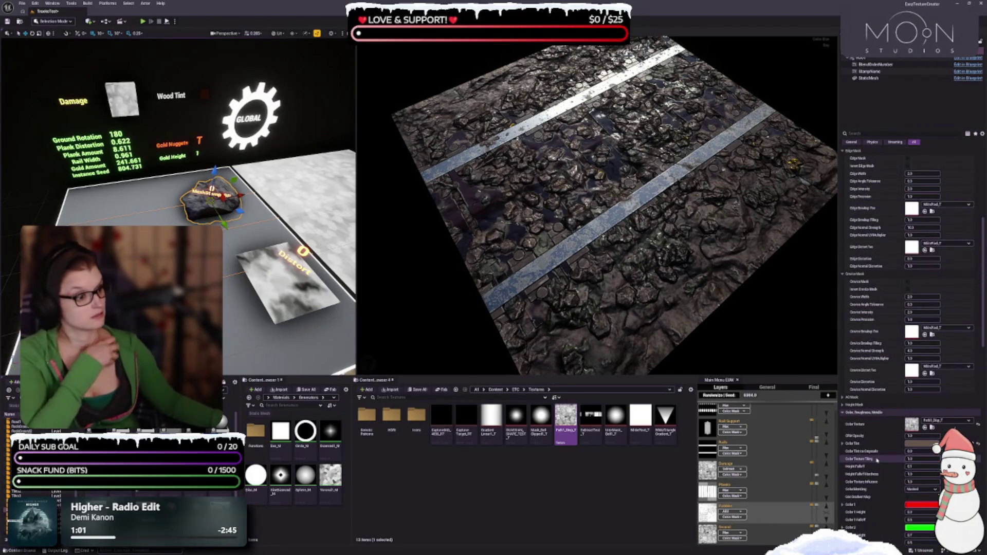
pyautogui.scroll(5, 877, 459)
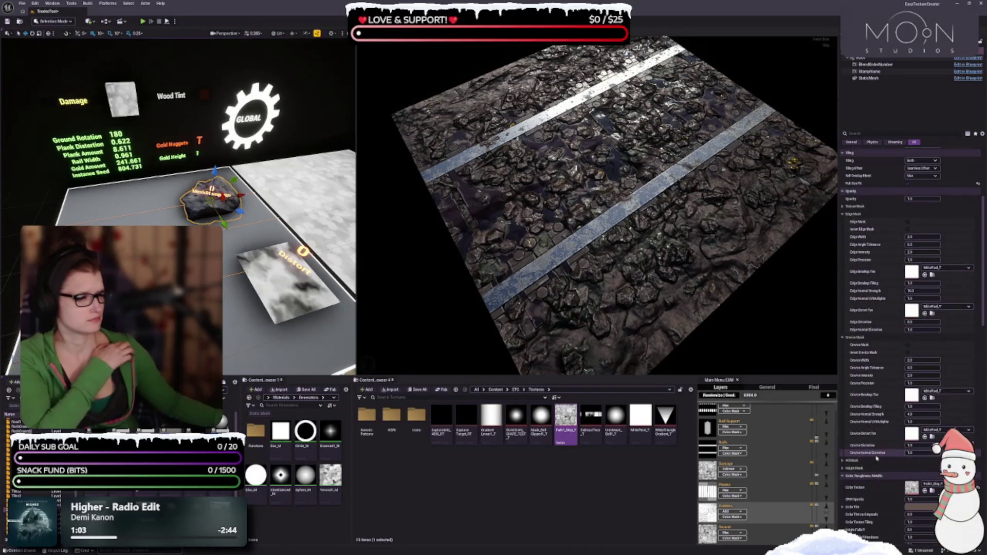
pyautogui.moveTo(177, 210)
pyautogui.mouseDown()
pyautogui.moveTo(185, 206)
pyautogui.moveTo(170, 211)
pyautogui.mouseUp()
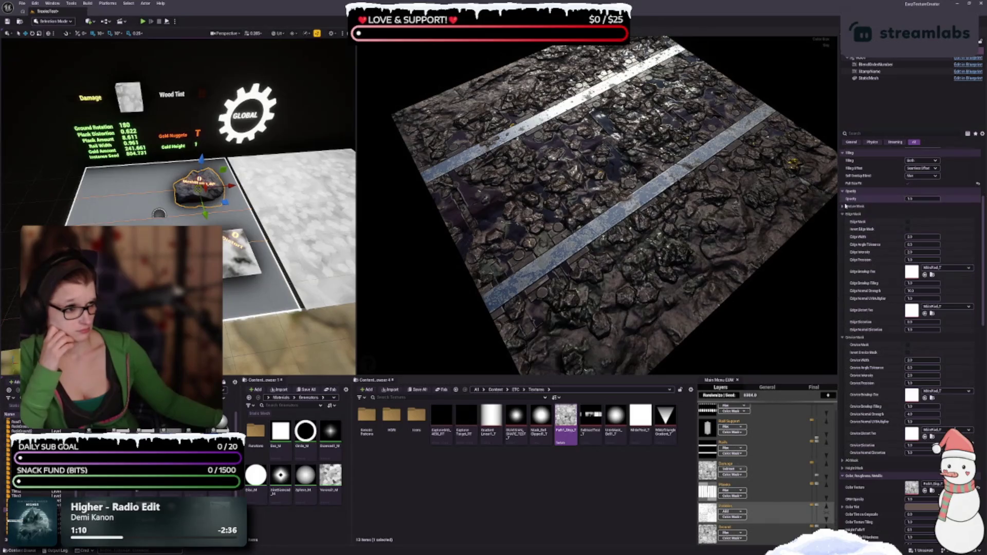
# - Expand the Texture Mask settings, scroll up to Transform, and widen the asset browser panels
pyautogui.click(843, 207)
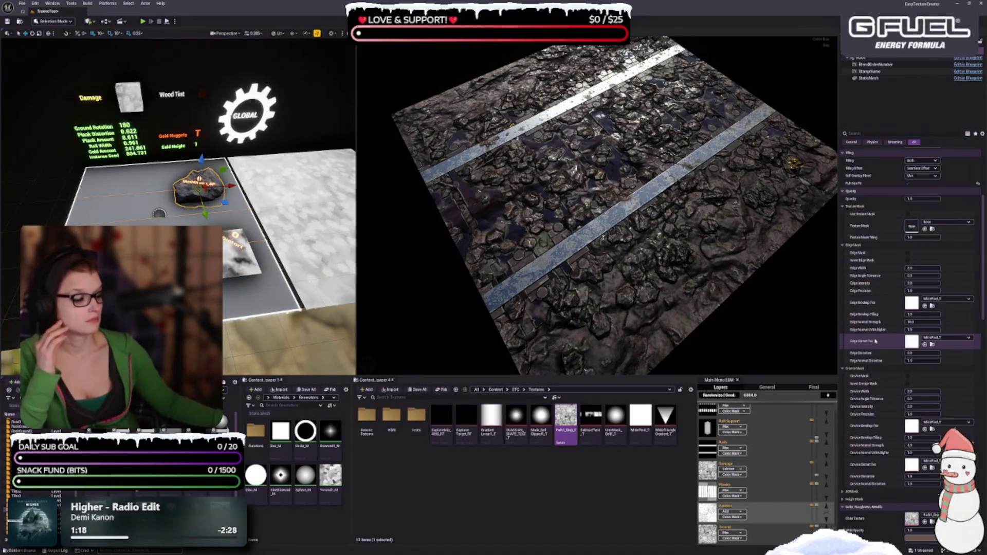
pyautogui.scroll(2, 883, 335)
pyautogui.scroll(2, 884, 335)
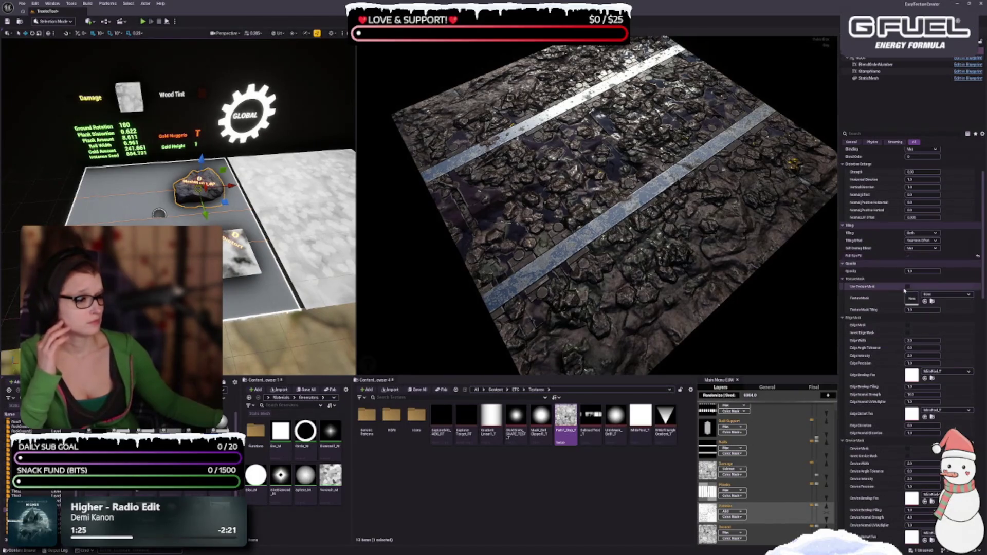
pyautogui.scroll(2, 866, 257)
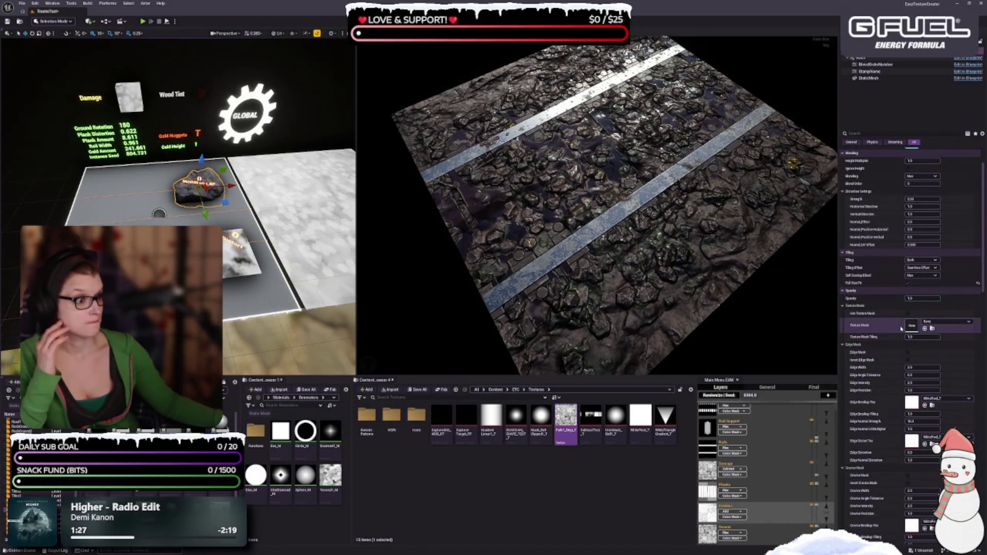
pyautogui.scroll(1, 899, 329)
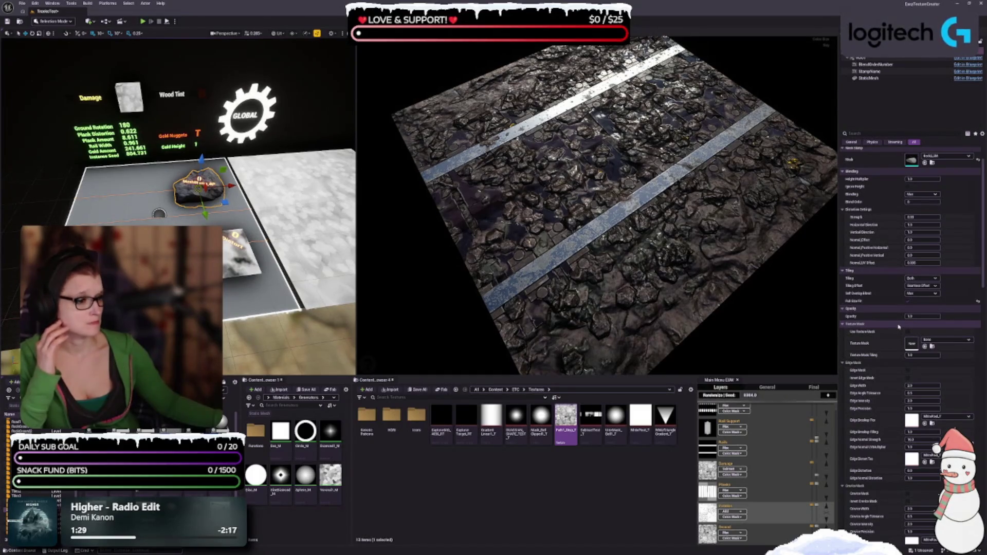
pyautogui.scroll(2, 898, 326)
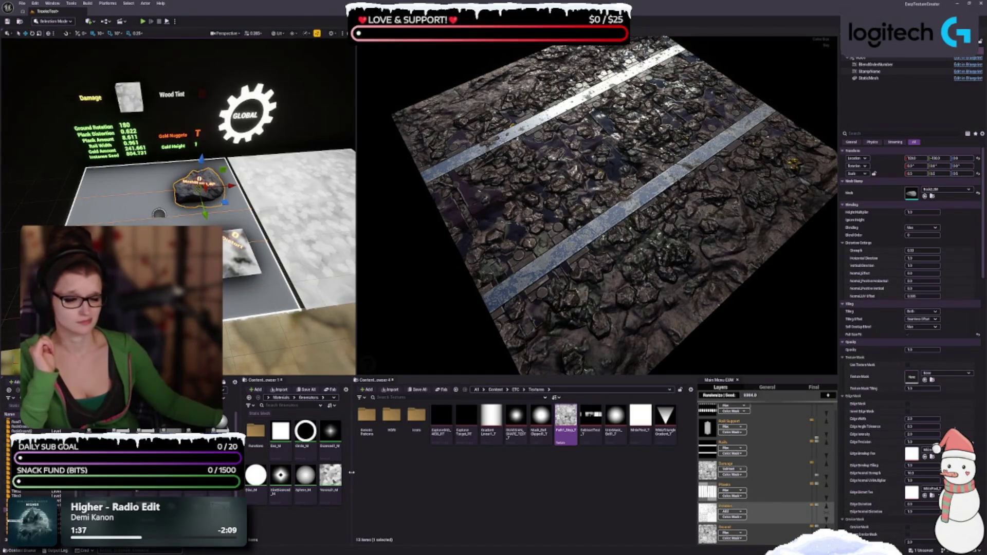
pyautogui.moveTo(351, 472); pyautogui.dragTo(368, 472)
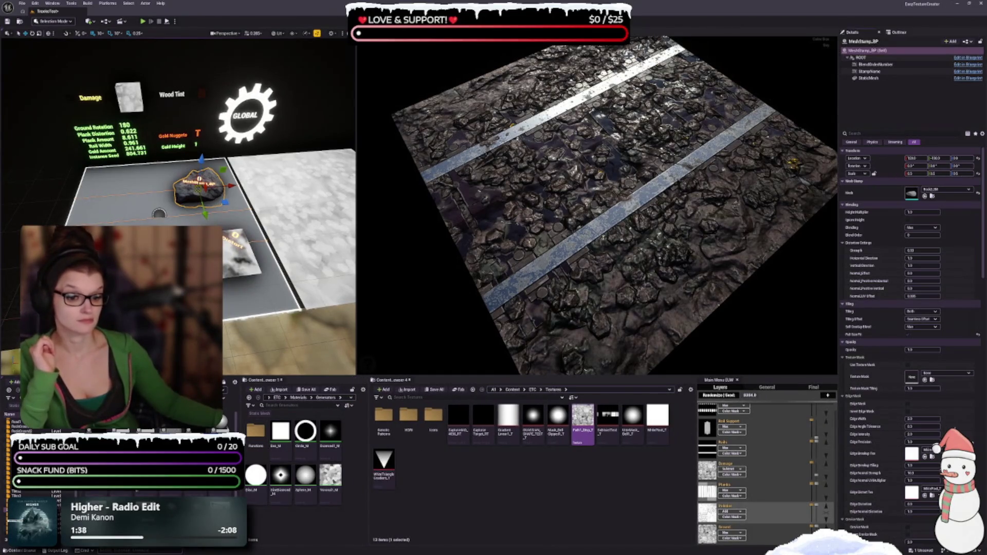
# - Resize the two side-by-side asset browsers
pyautogui.moveTo(242, 463); pyautogui.dragTo(257, 462)
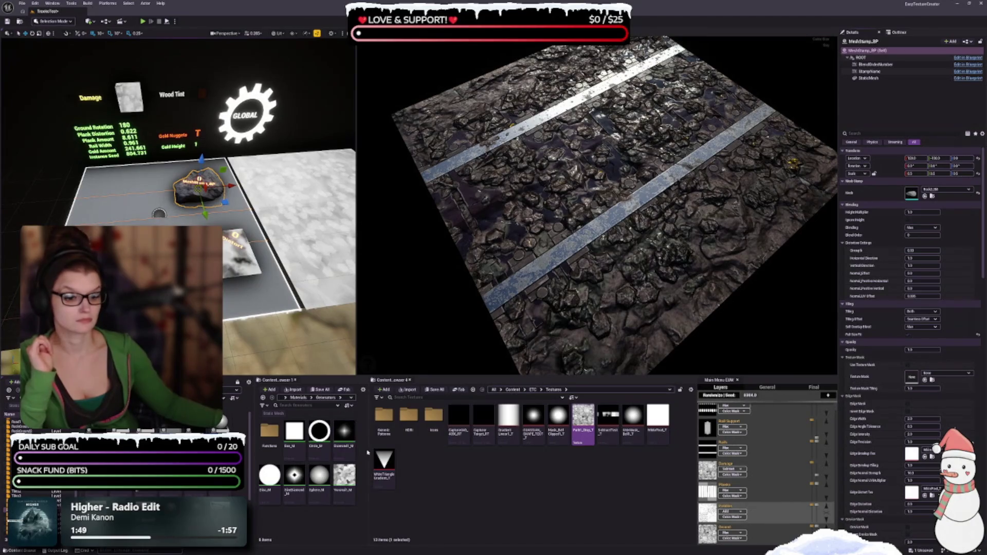
pyautogui.moveTo(368, 451); pyautogui.dragTo(388, 453)
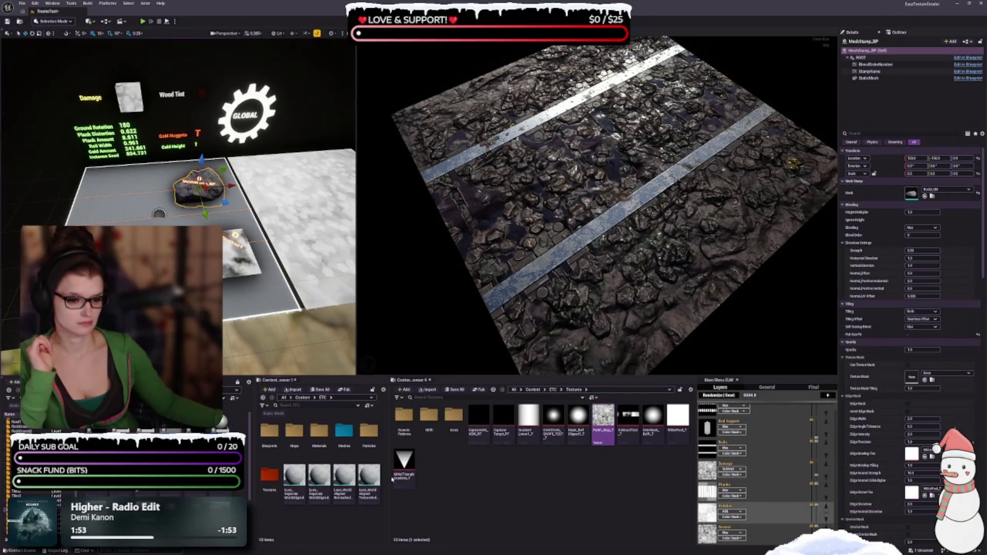
pyautogui.moveTo(388, 474); pyautogui.dragTo(383, 474)
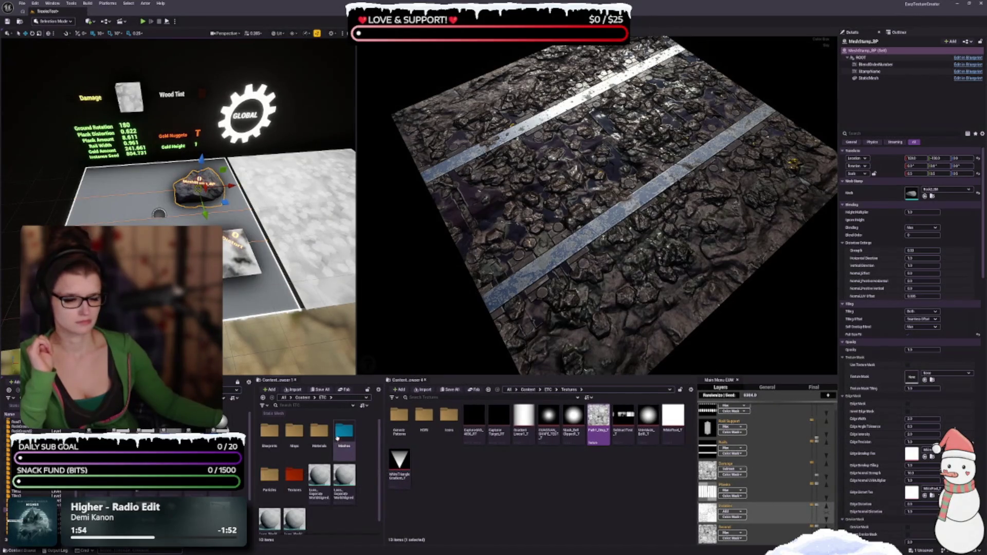
# - Open Meshes > Rocks, assign Rock2_SM as the stamp mesh, then undo back to the rock
pyautogui.doubleClick(338, 433)
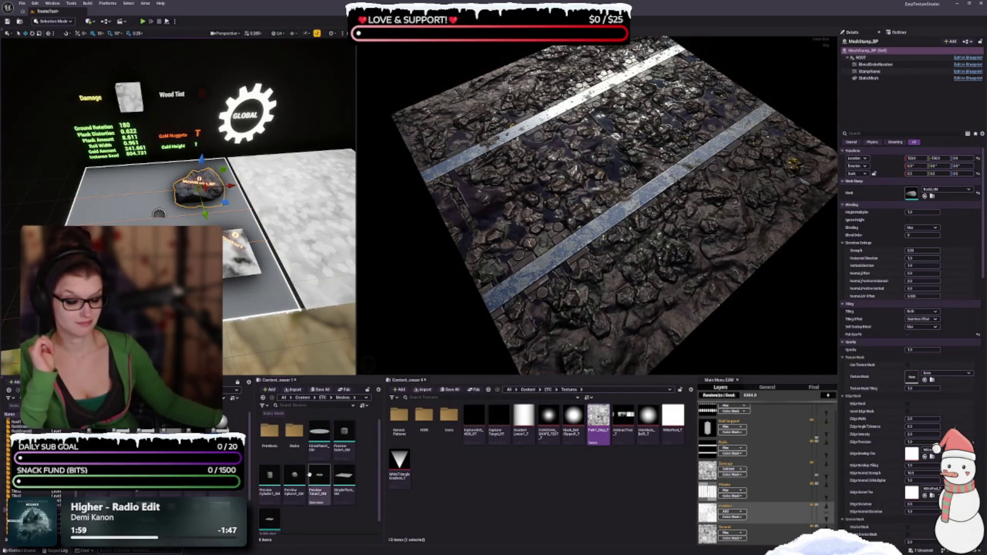
pyautogui.doubleClick(294, 430)
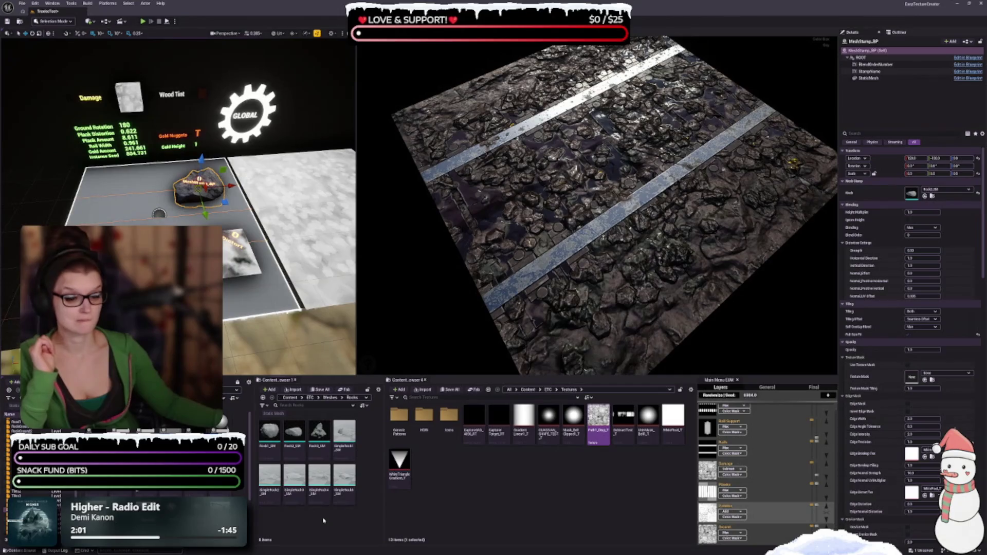
pyautogui.click(293, 432)
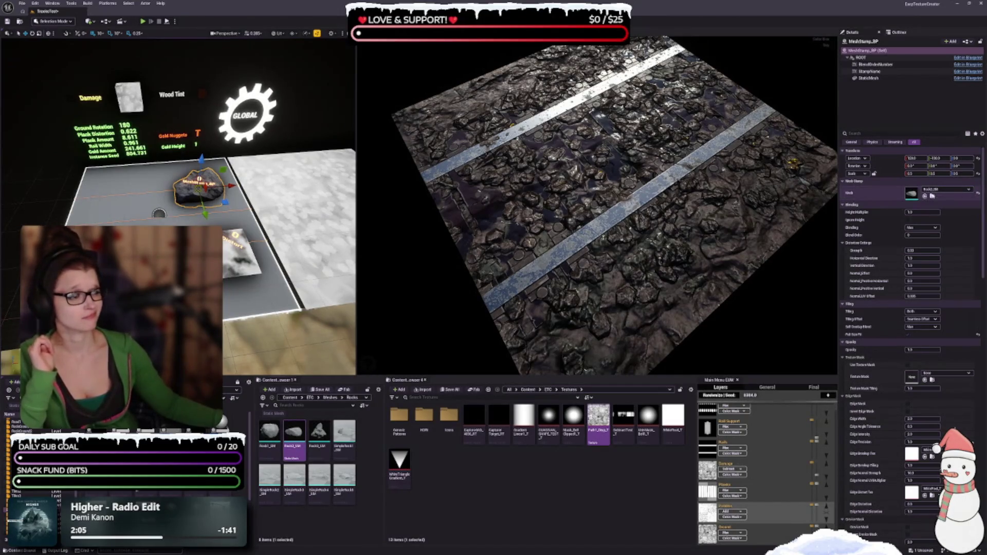
pyautogui.click(977, 194)
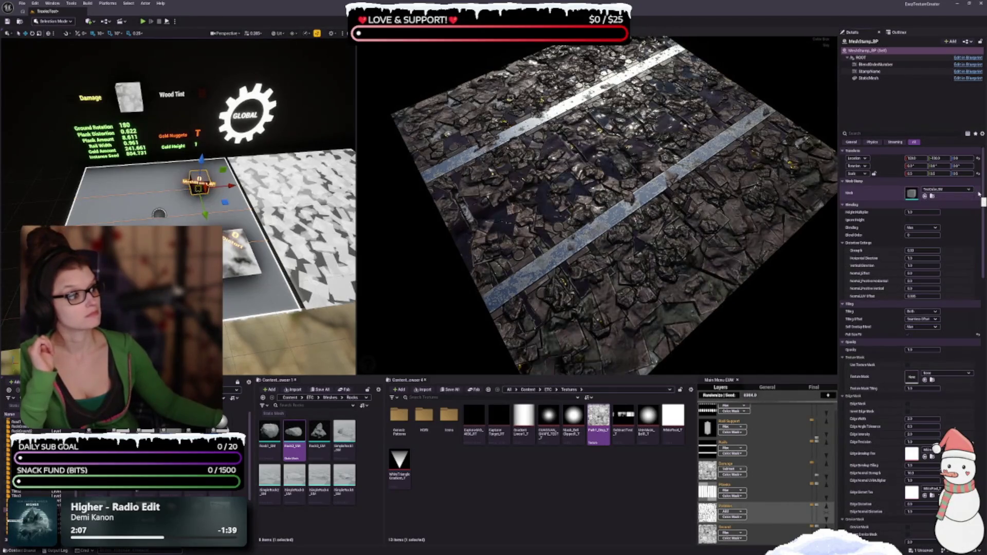
pyautogui.hotkey('ctrl', 'z')
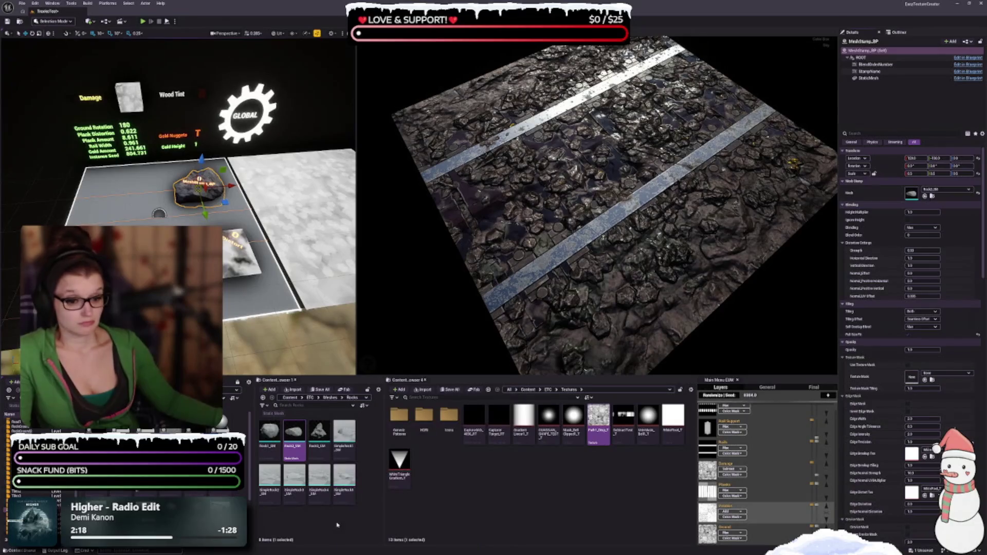
pyautogui.moveTo(617, 232)
pyautogui.mouseDown()
pyautogui.moveTo(606, 257)
pyautogui.moveTo(595, 257)
pyautogui.mouseUp()
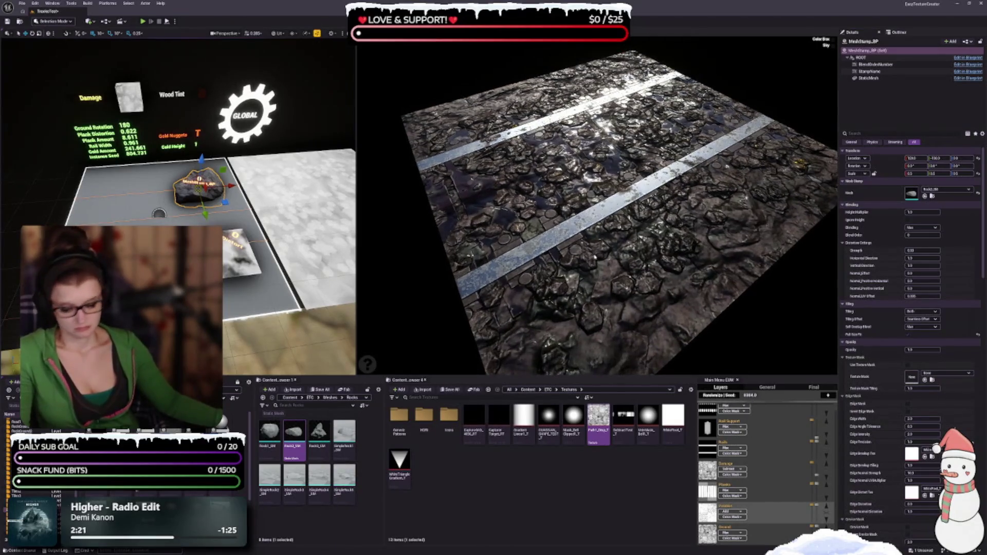
# - Save the map and switch the rock stamp's blending to Add
pyautogui.hotkey('ctrl', 's')
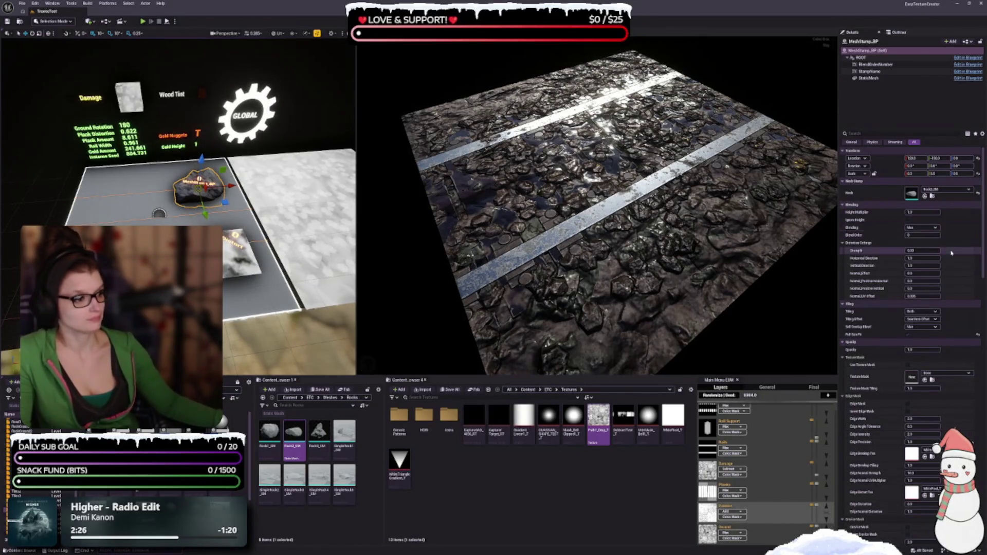
pyautogui.click(932, 228)
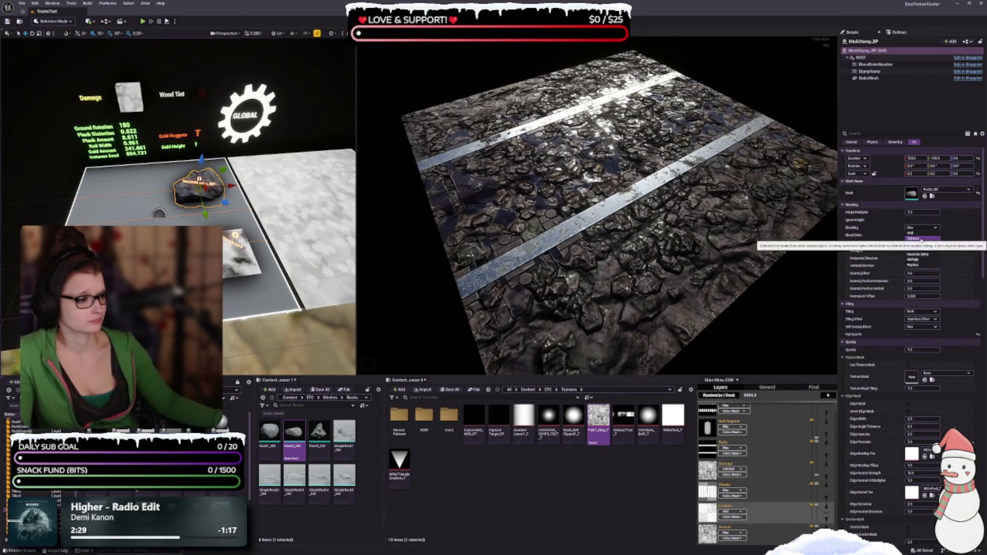
pyautogui.click(915, 234)
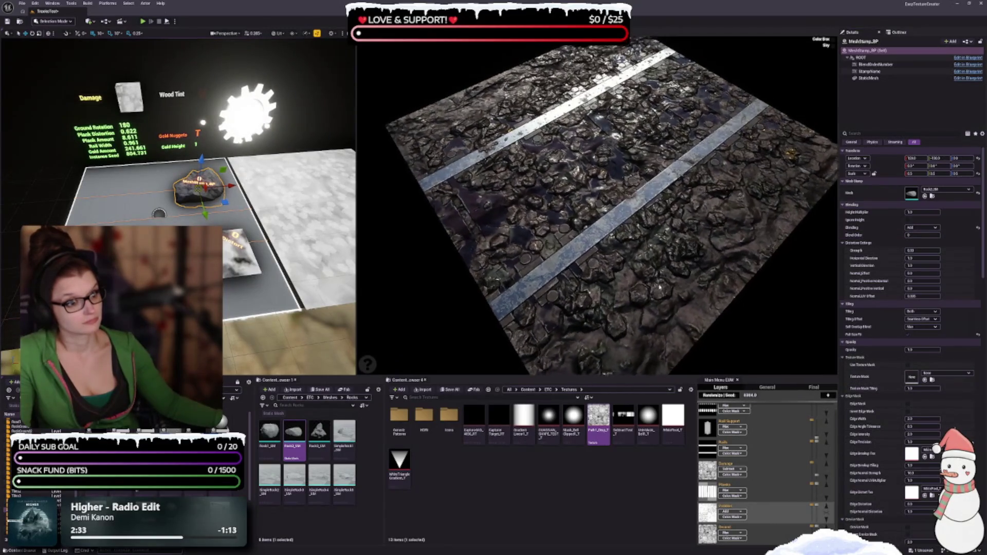
# - Restore Max blending on the rock stamp and select the Gold Nuggets stamp
pyautogui.click(922, 227)
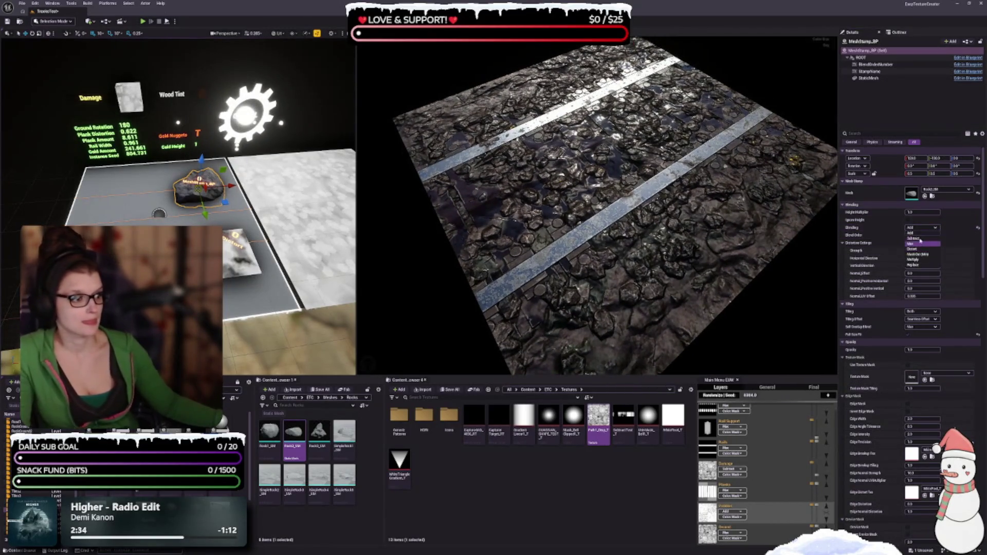
pyautogui.click(917, 249)
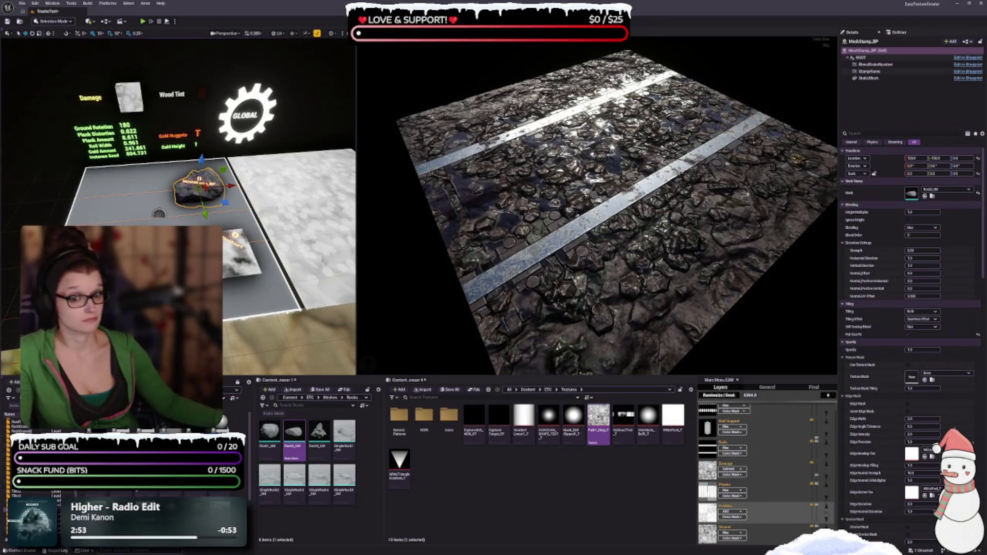
pyautogui.click(172, 135)
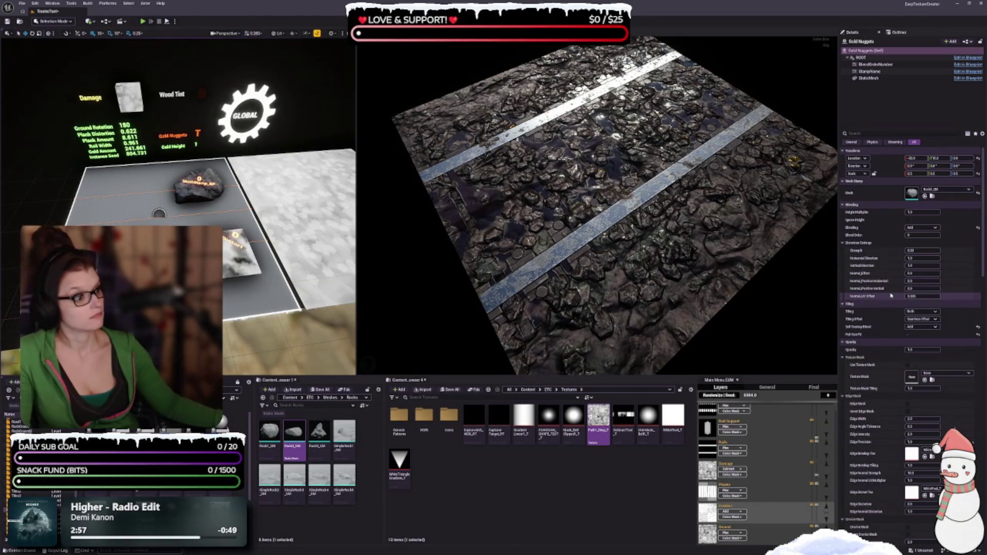
# - Reroll the texture seed six times and orbit the preview to inspect the new layout
pyautogui.scroll(1, 874, 303)
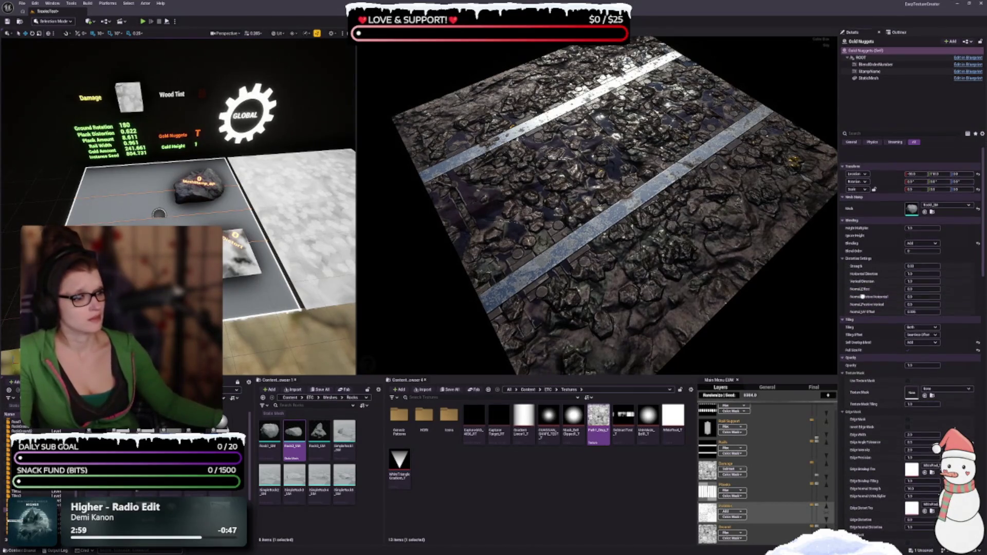
pyautogui.scroll(-1, 838, 314)
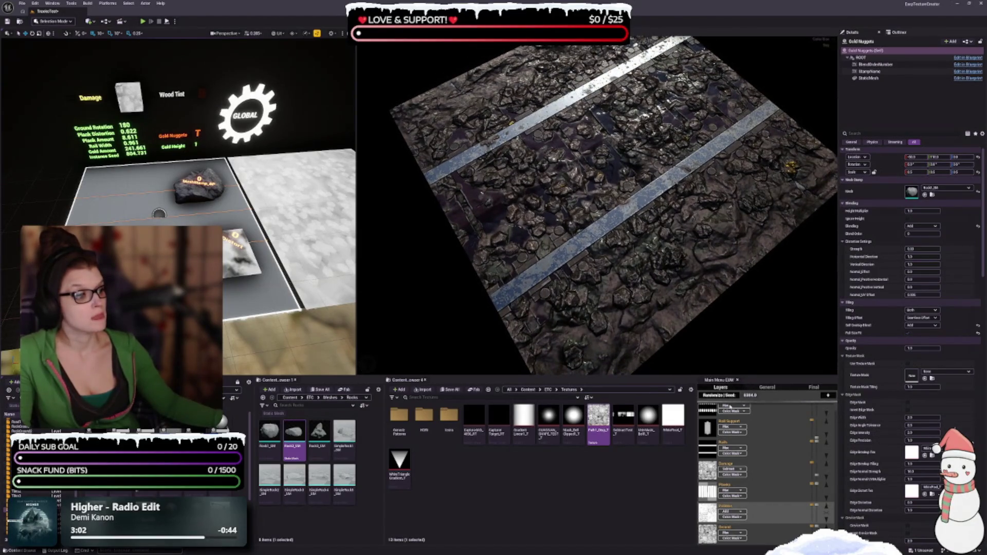
pyautogui.moveTo(730, 406)
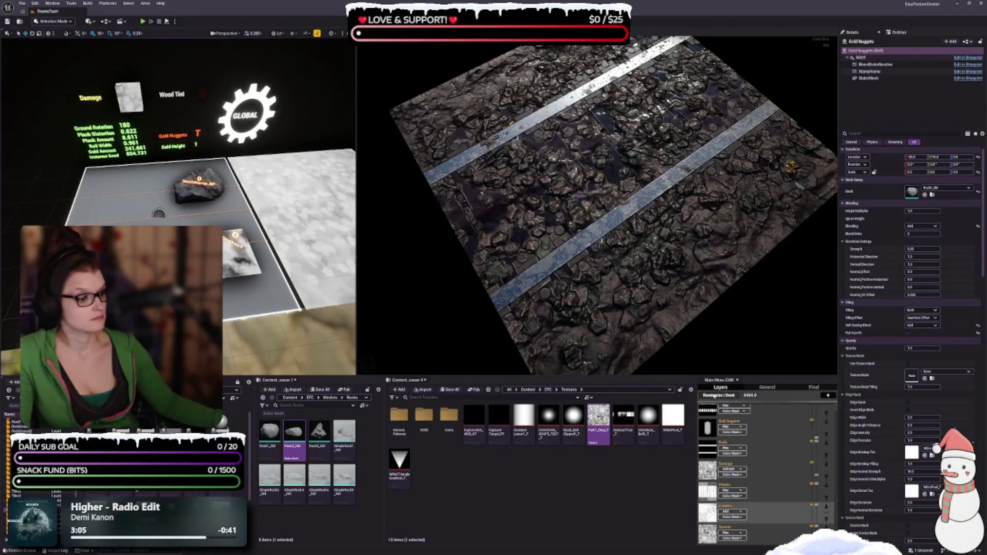
pyautogui.click(715, 396)
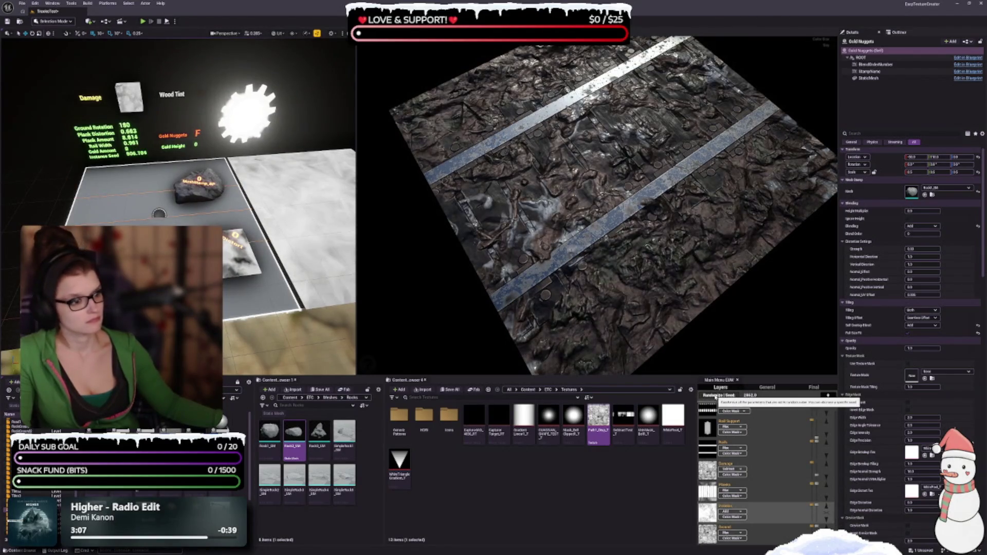
pyautogui.click(716, 396)
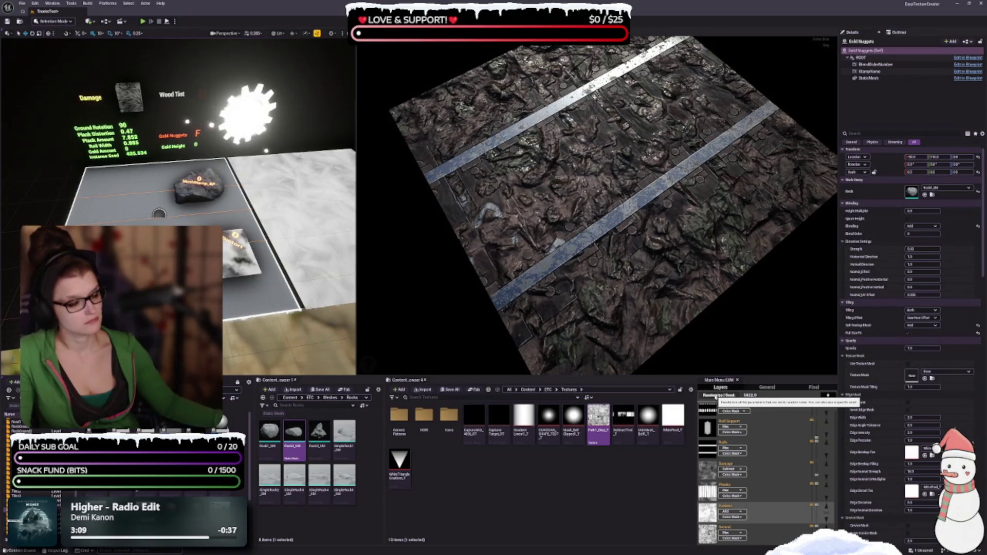
pyautogui.click(715, 396)
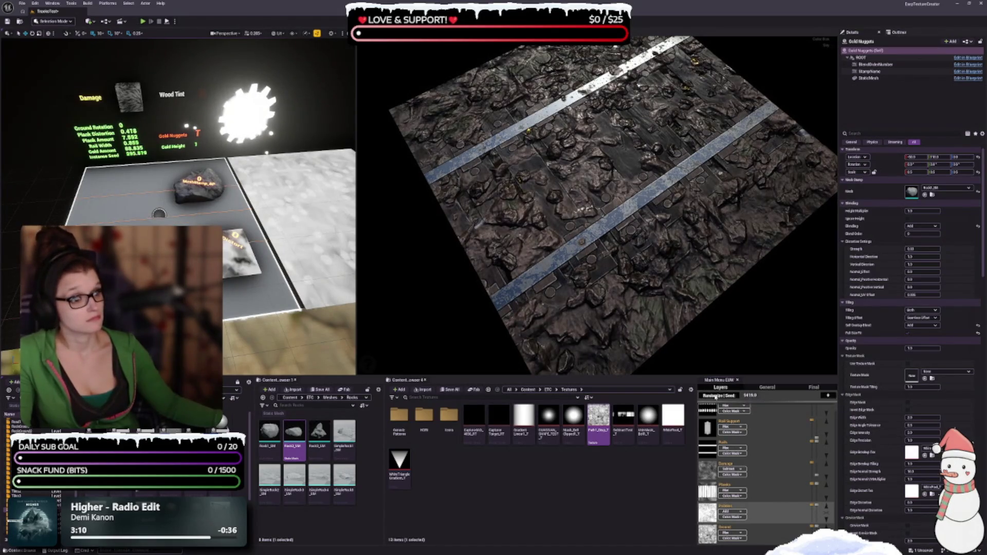
pyautogui.click(716, 396)
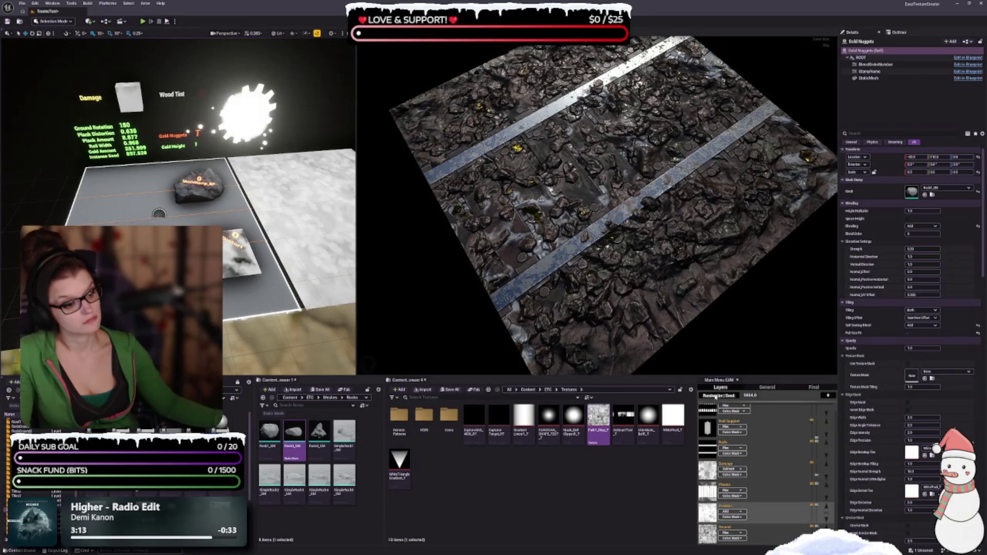
pyautogui.click(715, 396)
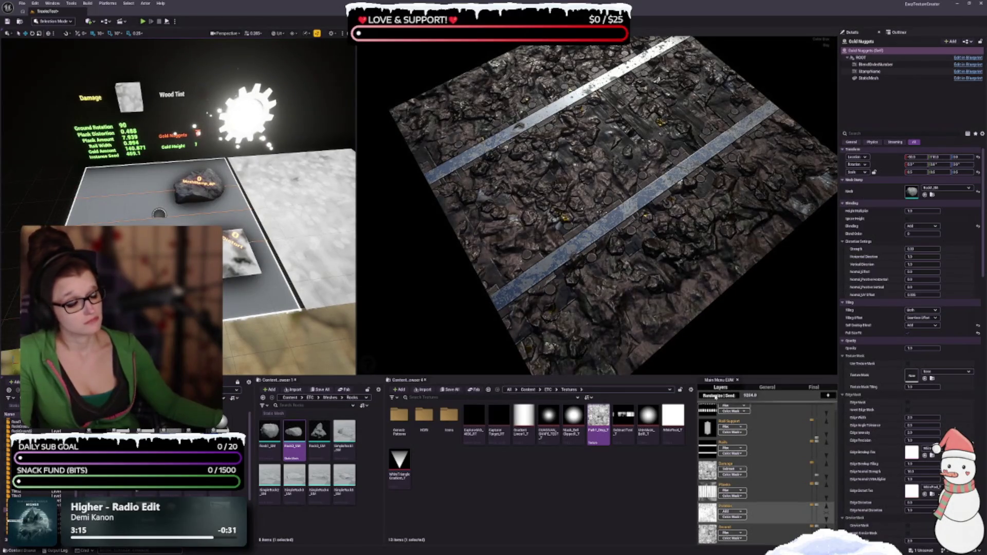
pyautogui.click(715, 396)
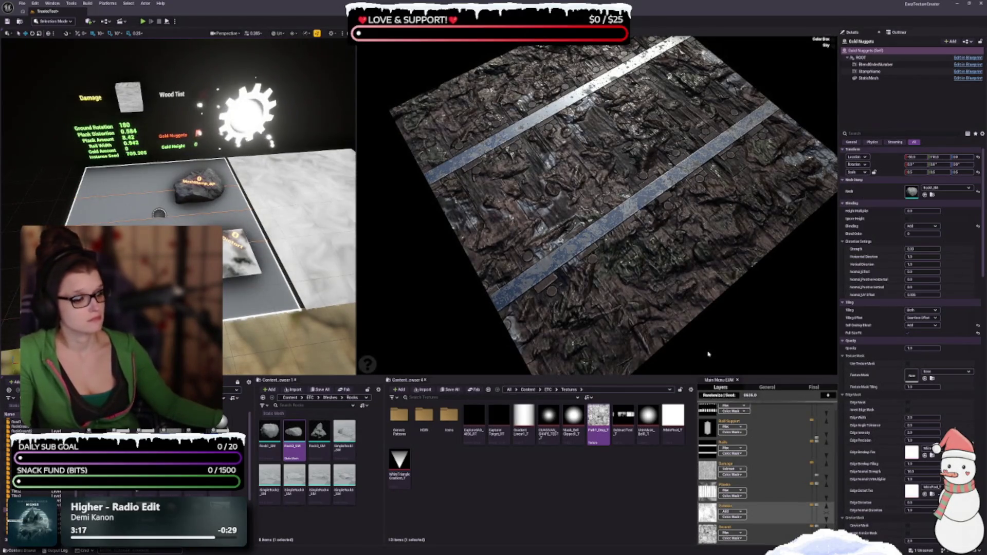
pyautogui.moveTo(708, 354); pyautogui.dragTo(668, 244)
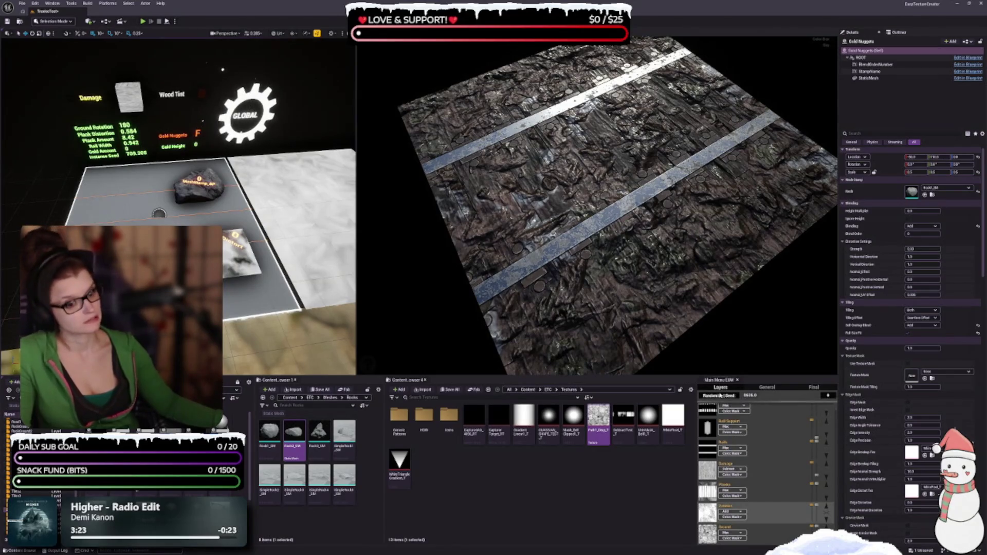
# - Reroll the seed to 2601.0 and change the Gold Nuggets blending to Max
pyautogui.click(719, 395)
pyautogui.moveTo(699, 275)
pyautogui.mouseDown()
pyautogui.moveTo(682, 301)
pyautogui.moveTo(668, 268)
pyautogui.mouseUp()
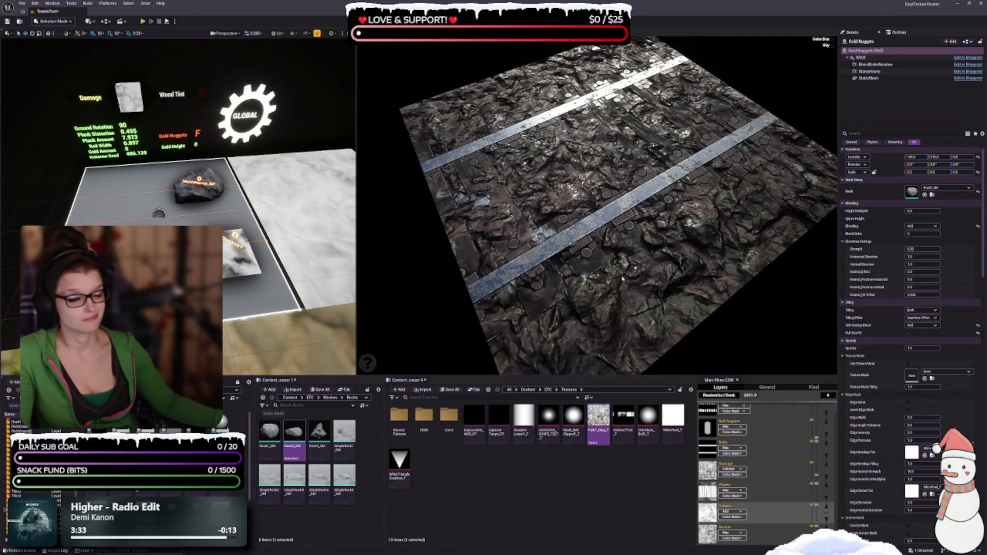
pyautogui.scroll(1, 870, 348)
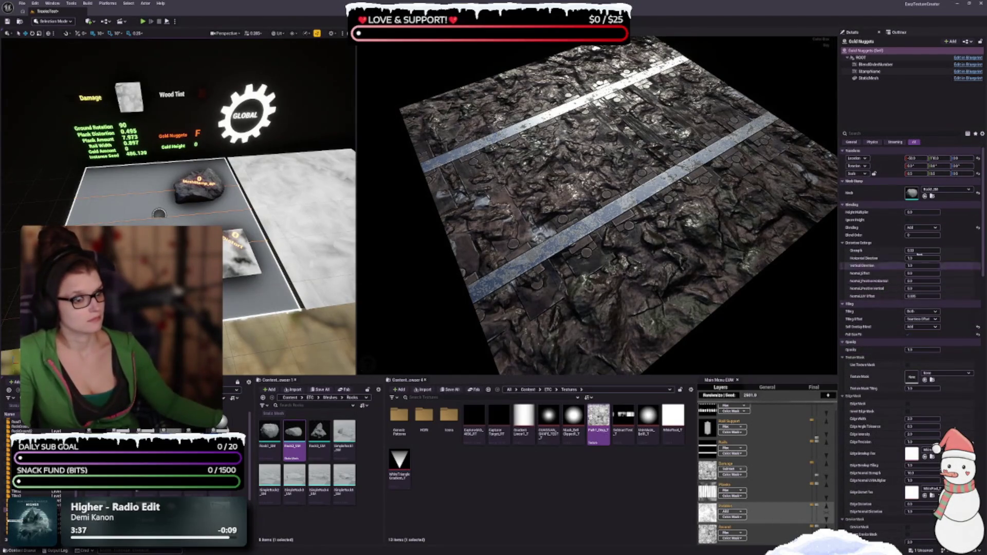
pyautogui.scroll(-1, 964, 232)
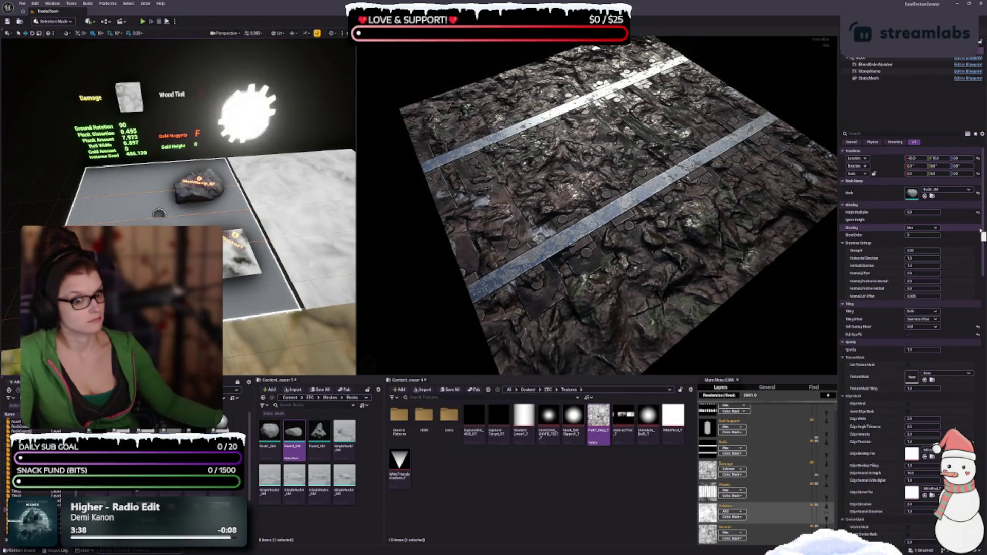
# - Return the Gold Nuggets blending to Add, then roll a new random seed for the ground
pyautogui.click(922, 228)
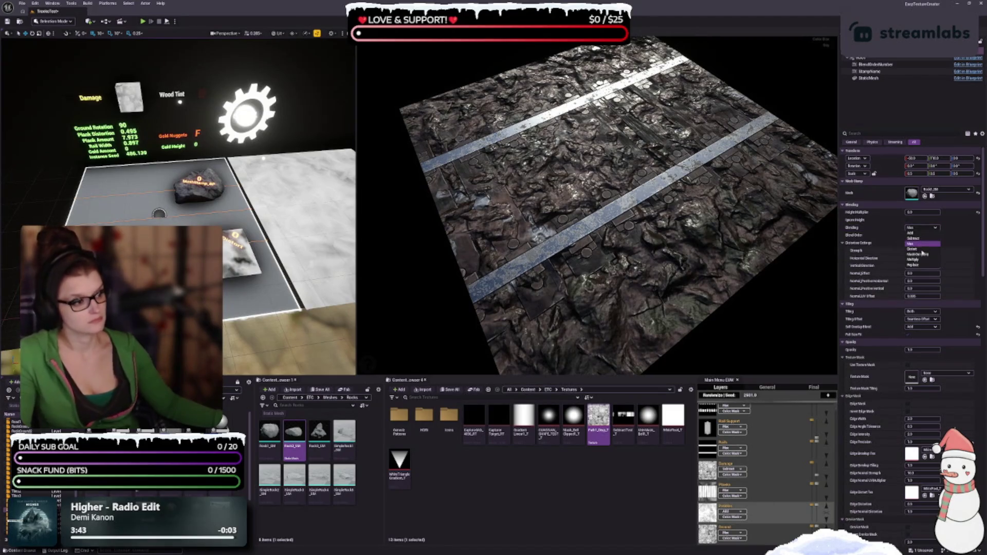
pyautogui.click(921, 233)
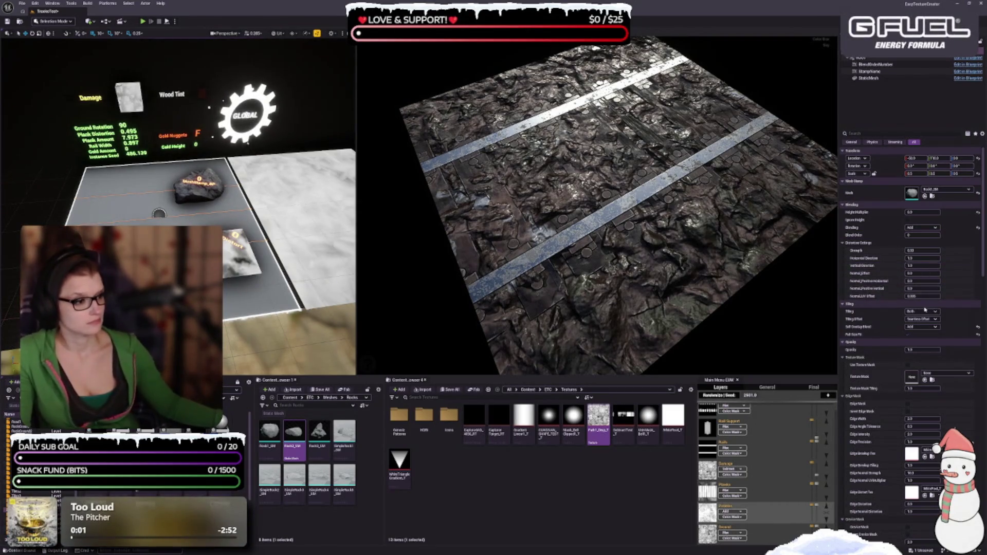
pyautogui.scroll(-2, 876, 278)
pyautogui.scroll(-2, 876, 278)
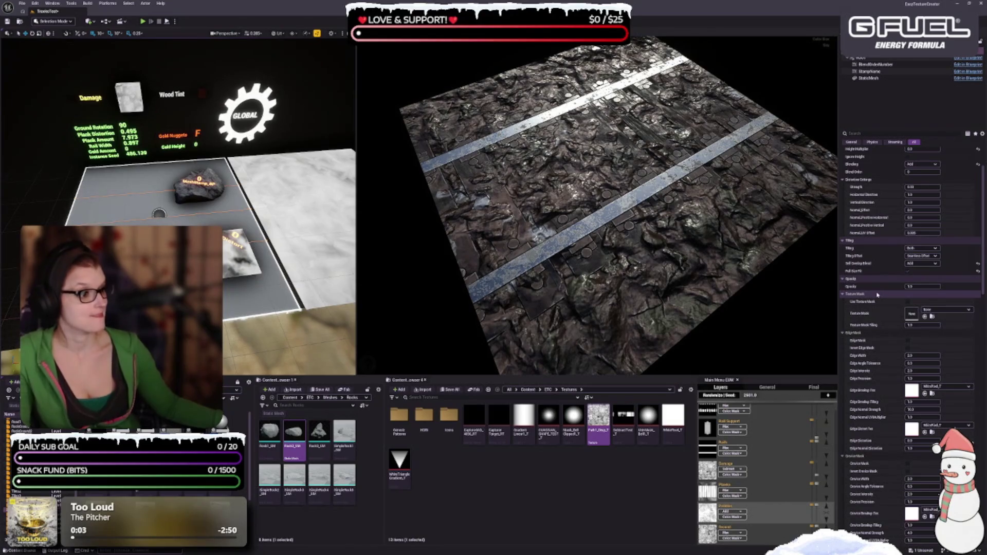
pyautogui.scroll(-18, 877, 295)
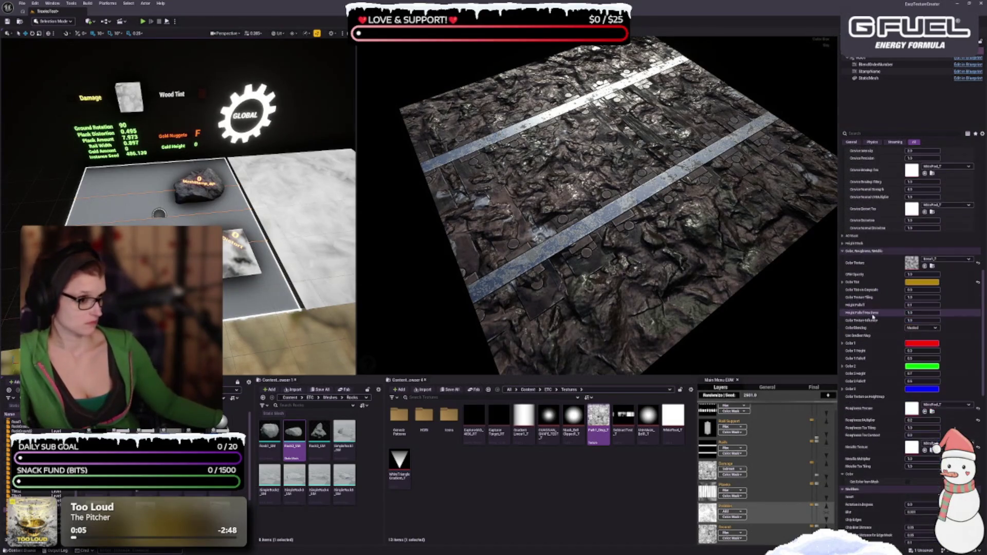
pyautogui.scroll(-3, 872, 317)
pyautogui.scroll(-3, 874, 317)
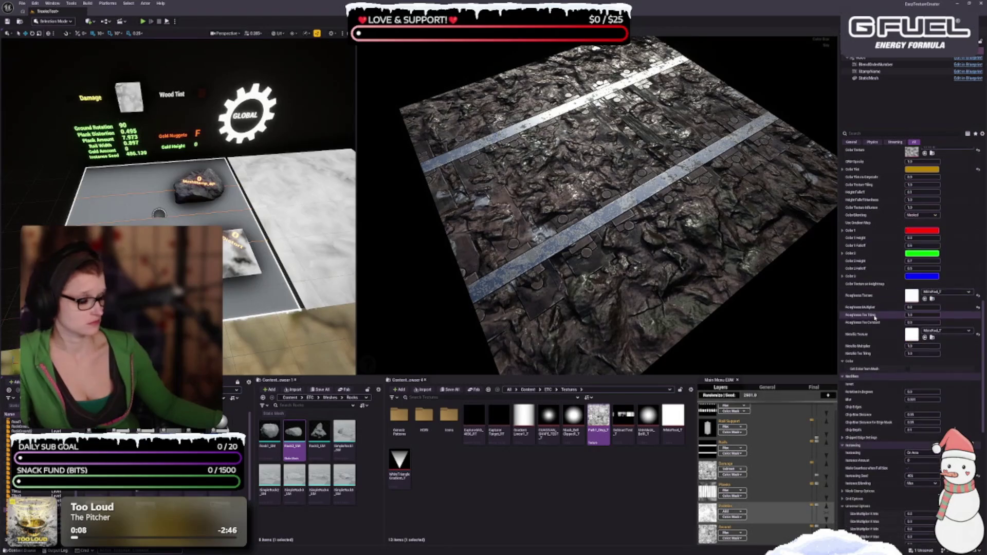
pyautogui.scroll(-12, 874, 329)
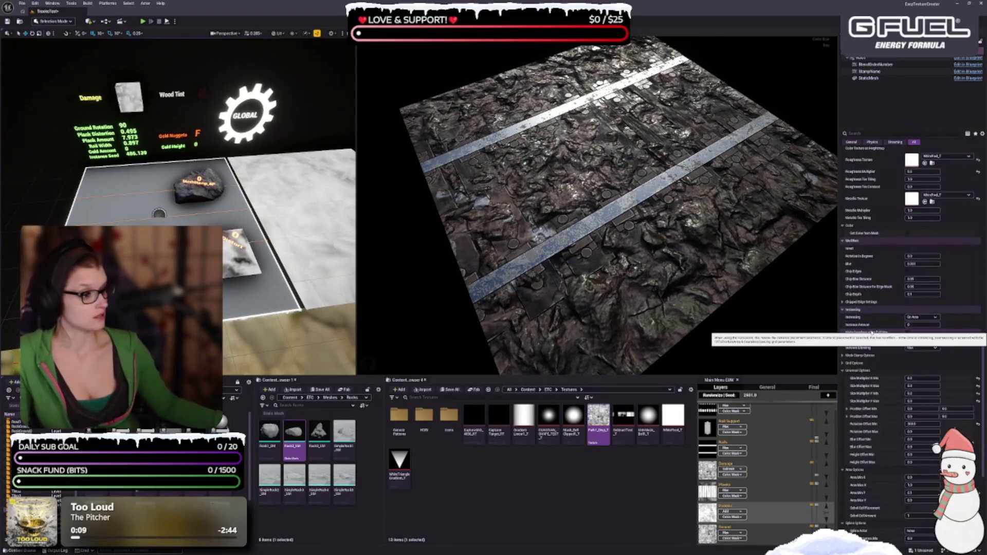
pyautogui.scroll(-2, 871, 368)
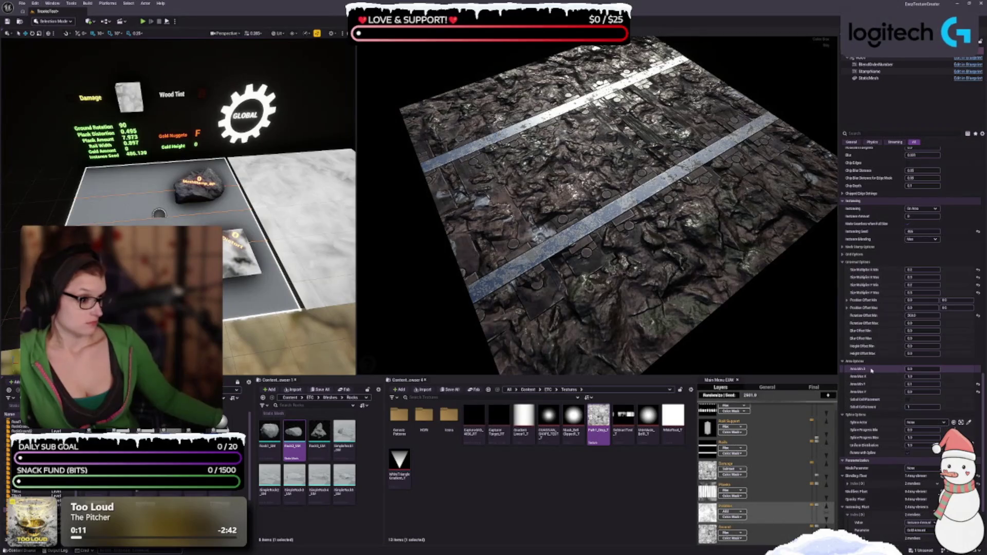
pyautogui.scroll(-3, 870, 369)
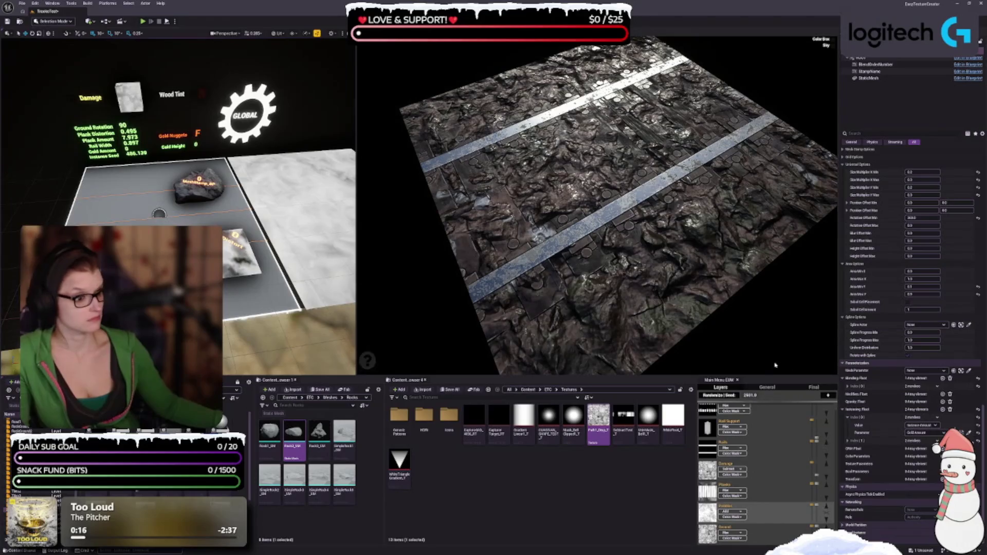
pyautogui.click(719, 396)
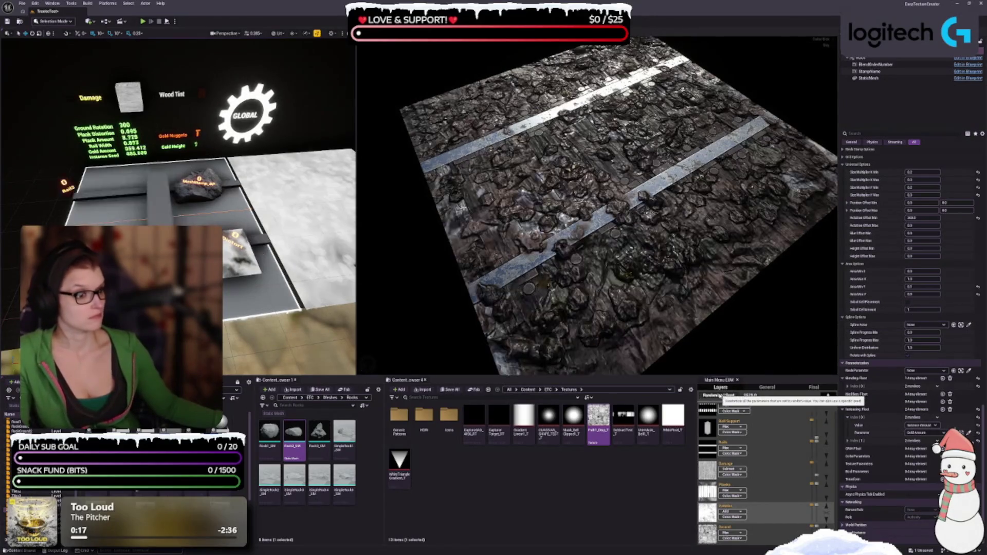
# - Reroll the ground seed four more times, then select the Planks layer
pyautogui.click(719, 396)
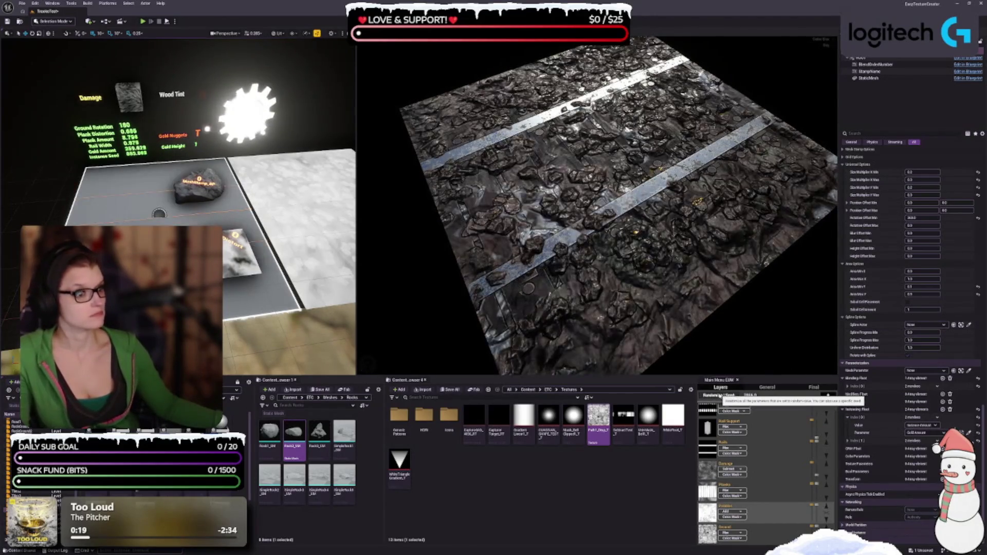
pyautogui.click(718, 396)
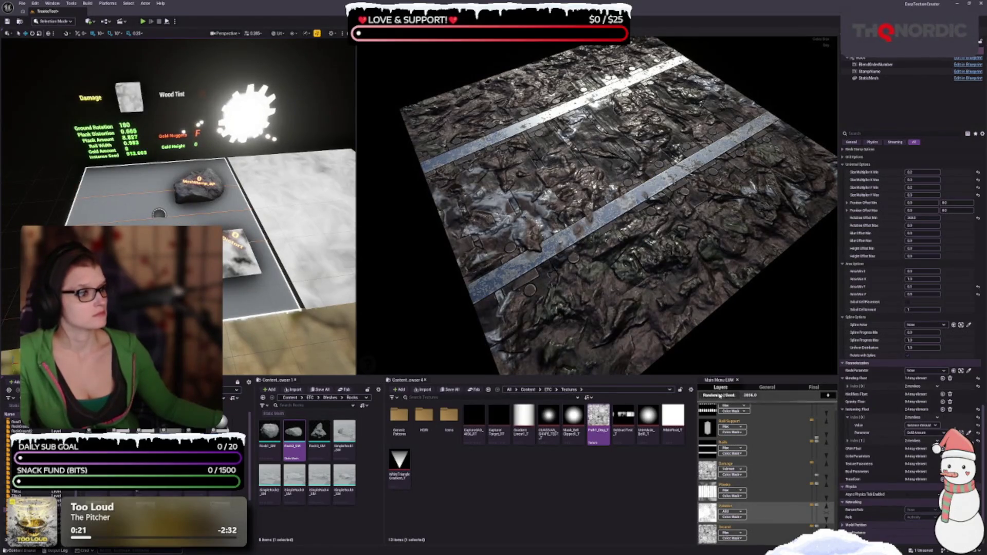
pyautogui.click(718, 396)
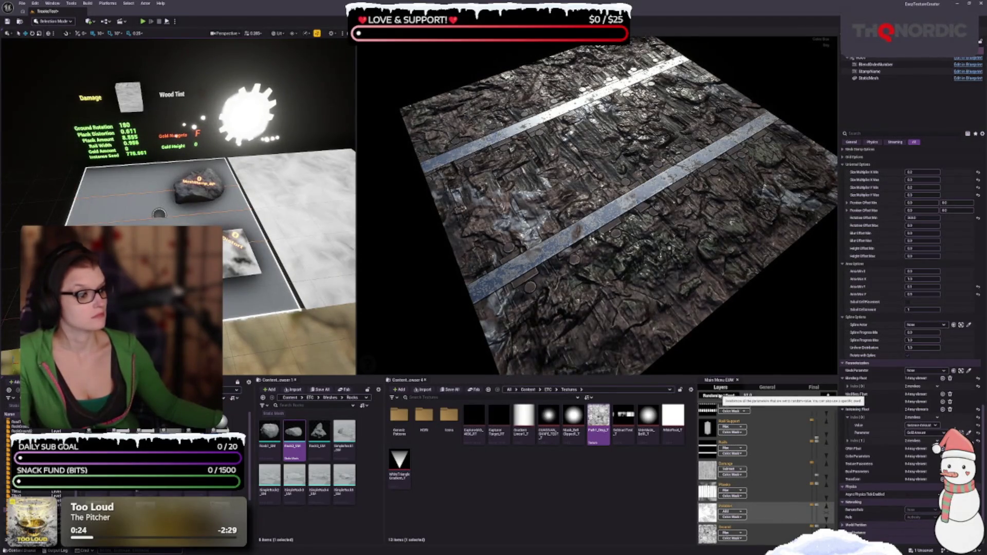
pyautogui.click(719, 396)
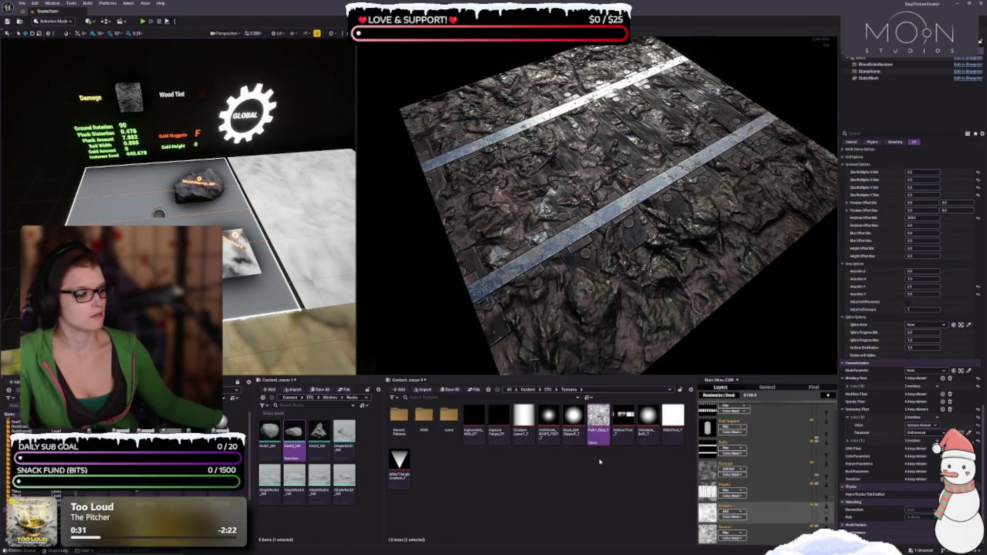
pyautogui.click(714, 491)
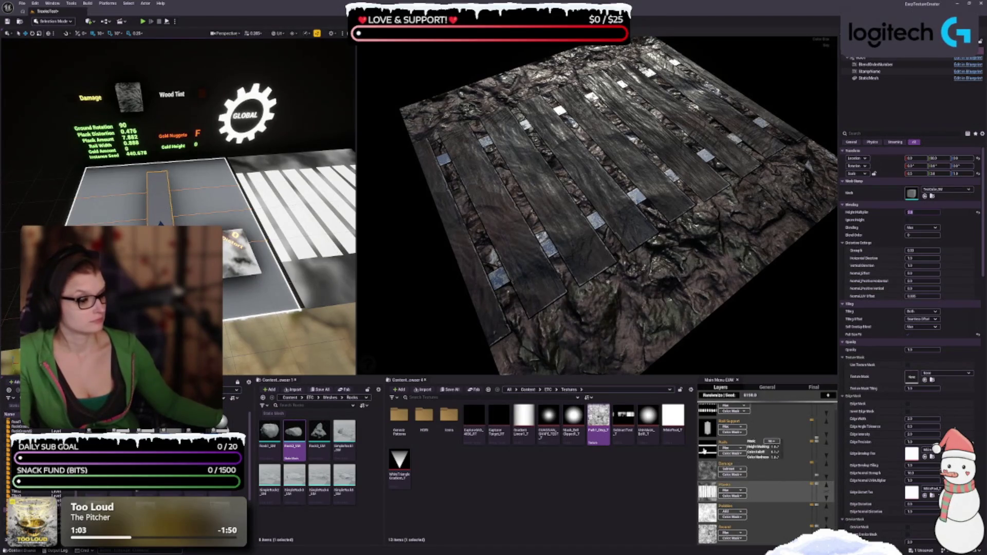
# - Open the Rails layer and select a rail piece in the scene
pyautogui.click(702, 449)
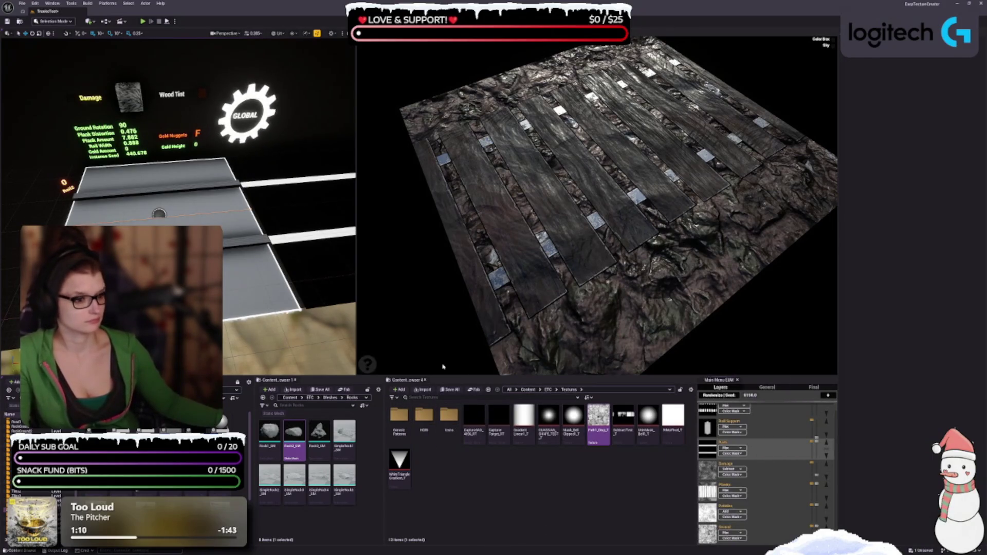
pyautogui.click(245, 240)
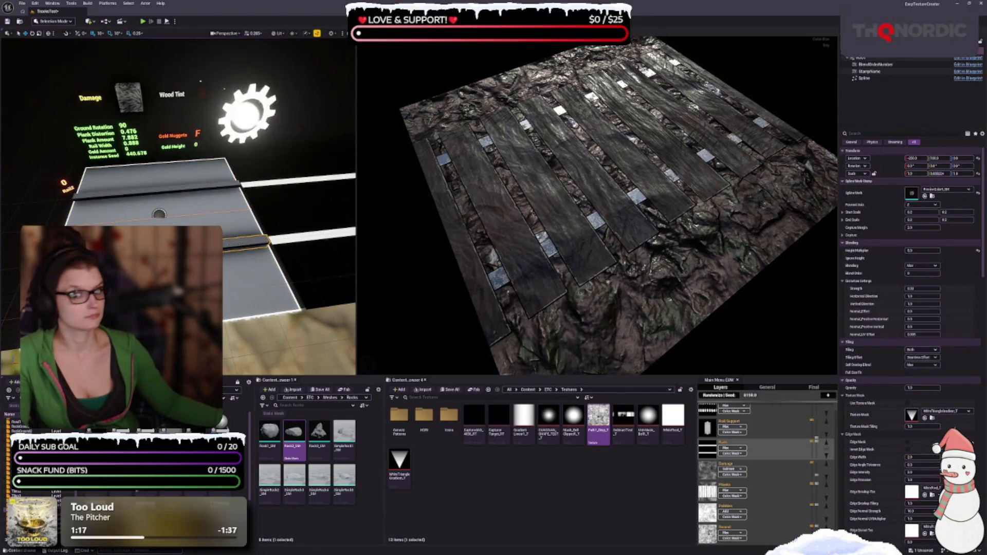
# - Reset the rail spline's Height Multiplier, then set it to 0.5 and then 1
pyautogui.click(139, 197)
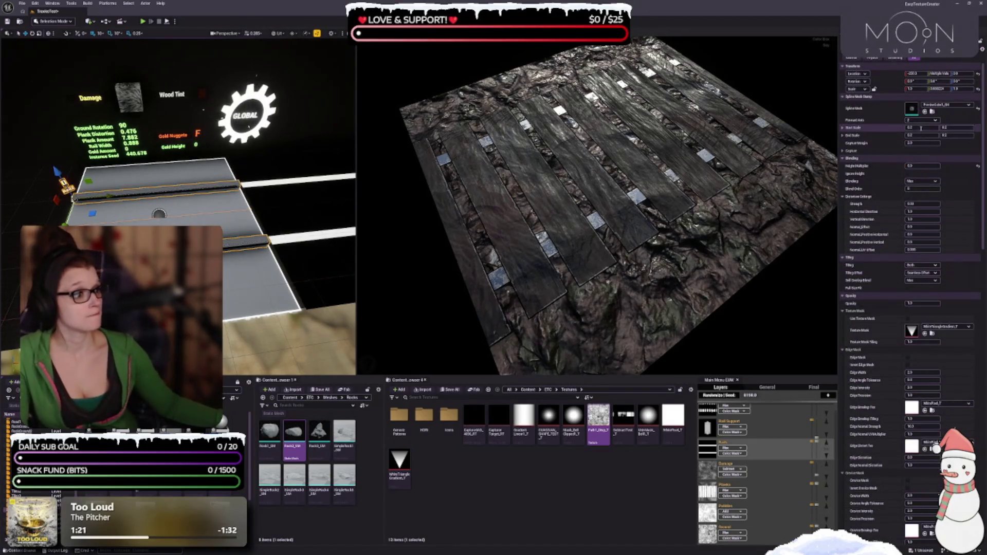
pyautogui.click(978, 167)
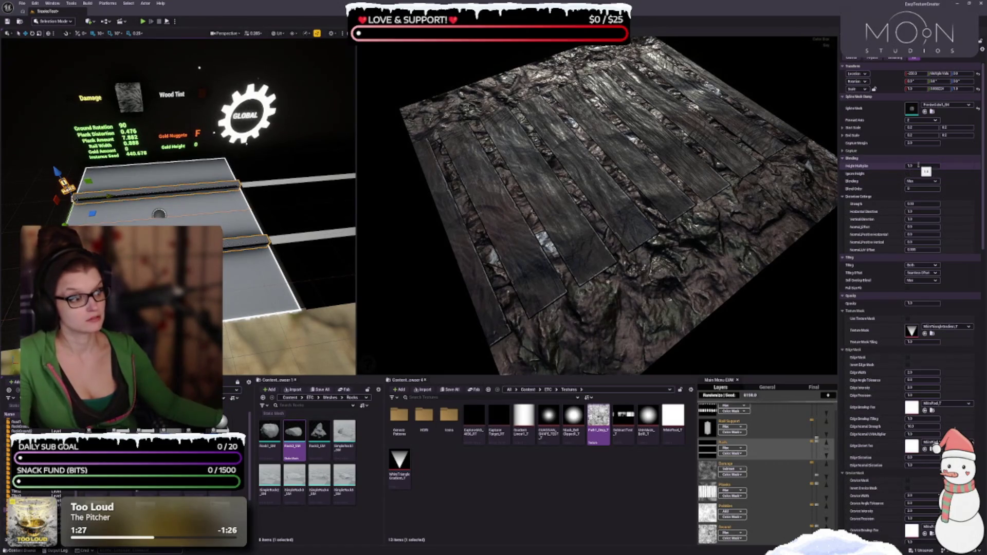
pyautogui.click(918, 166)
pyautogui.write('0.5')
pyautogui.press('Return')
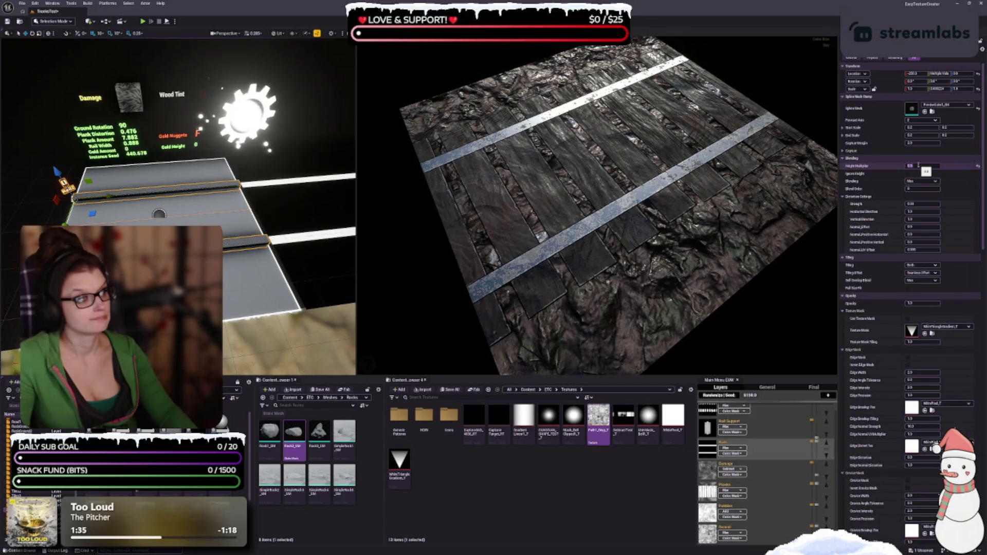
pyautogui.write('1')
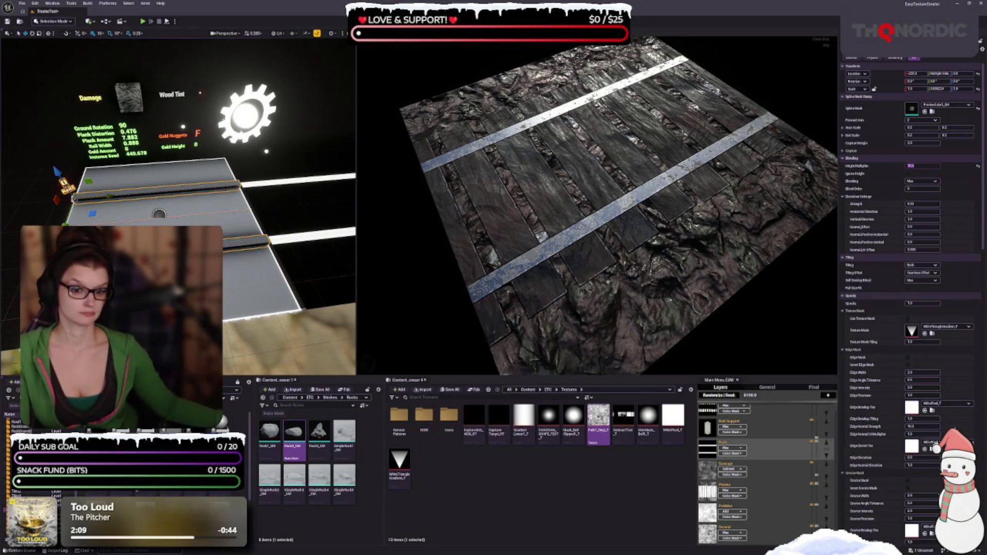
# - Deselect the rail spline, select the Rail Support layer, and check the tie plates in the preview
pyautogui.moveTo(288, 319)
pyautogui.mouseDown()
pyautogui.moveTo(288, 288)
pyautogui.moveTo(288, 318)
pyautogui.mouseUp()
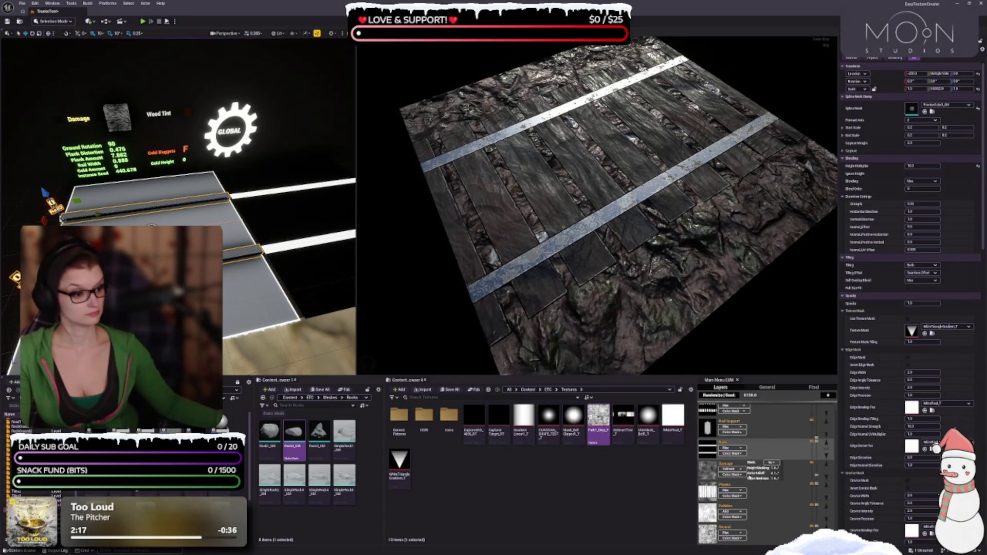
pyautogui.scroll(1, 751, 465)
pyautogui.press('Escape')
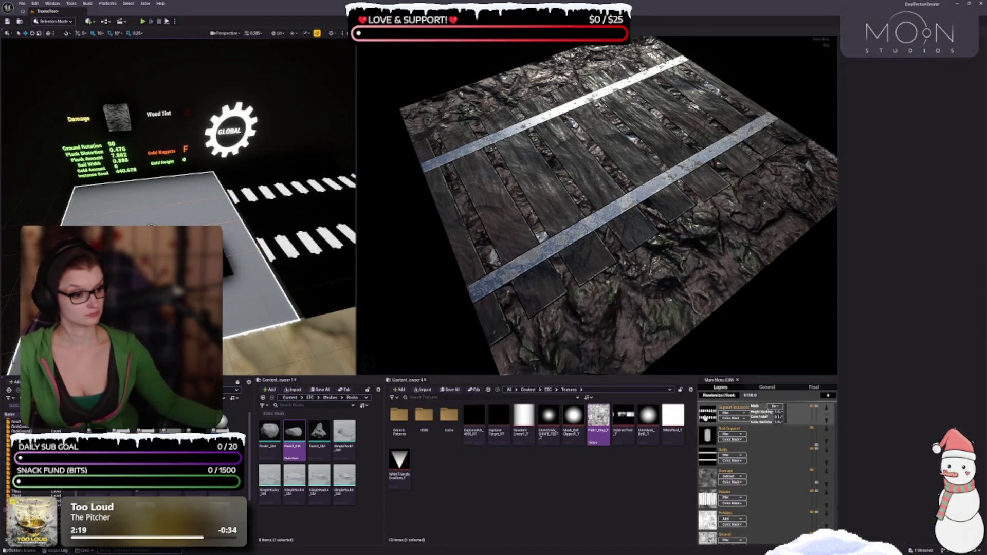
pyautogui.click(707, 434)
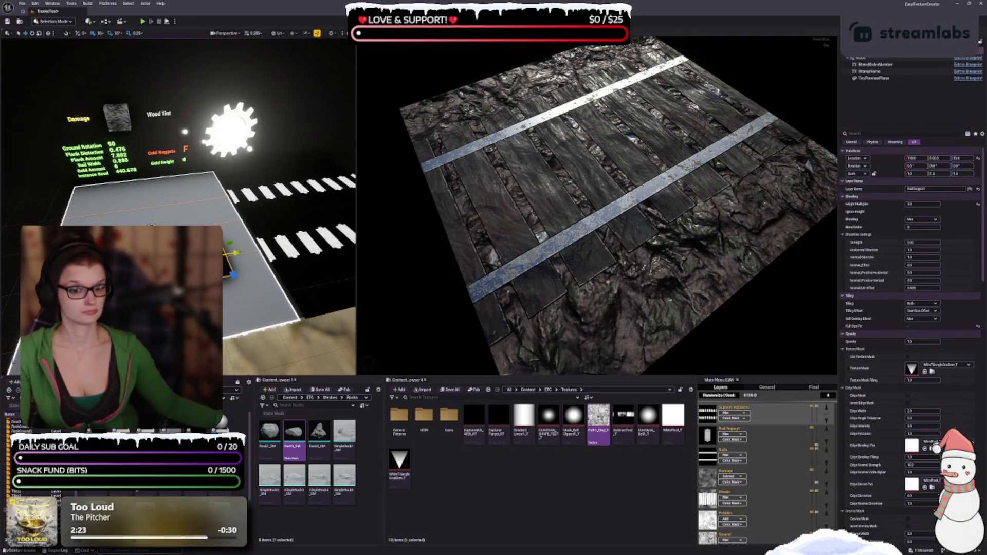
pyautogui.scroll(-3, 914, 131)
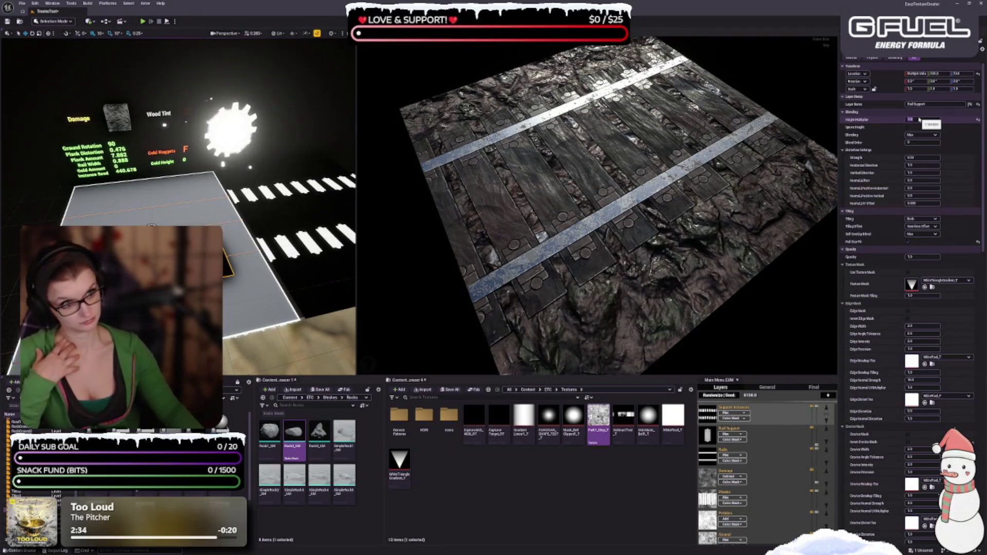
pyautogui.moveTo(663, 196); pyautogui.dragTo(686, 180)
pyautogui.scroll(3, 687, 179)
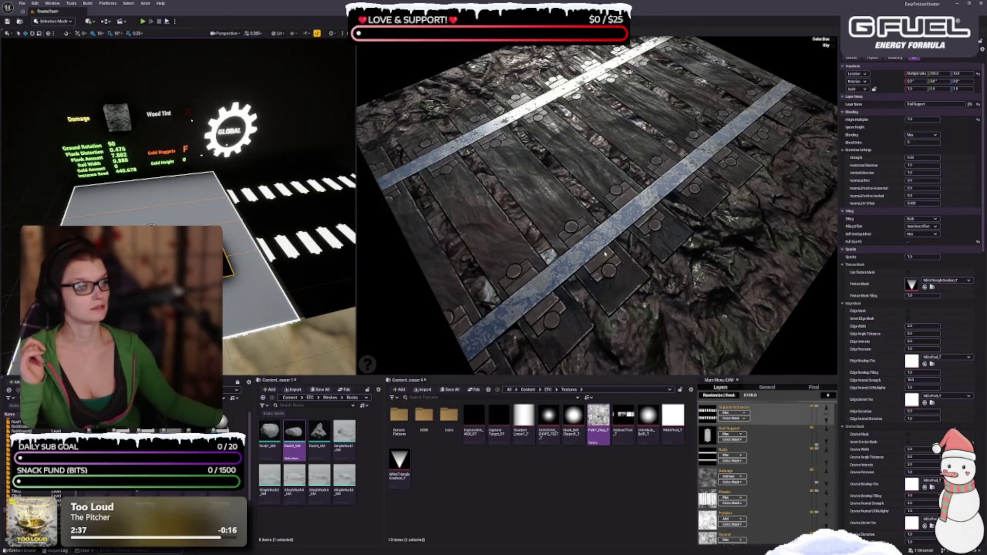
pyautogui.moveTo(604, 253); pyautogui.dragTo(604, 262)
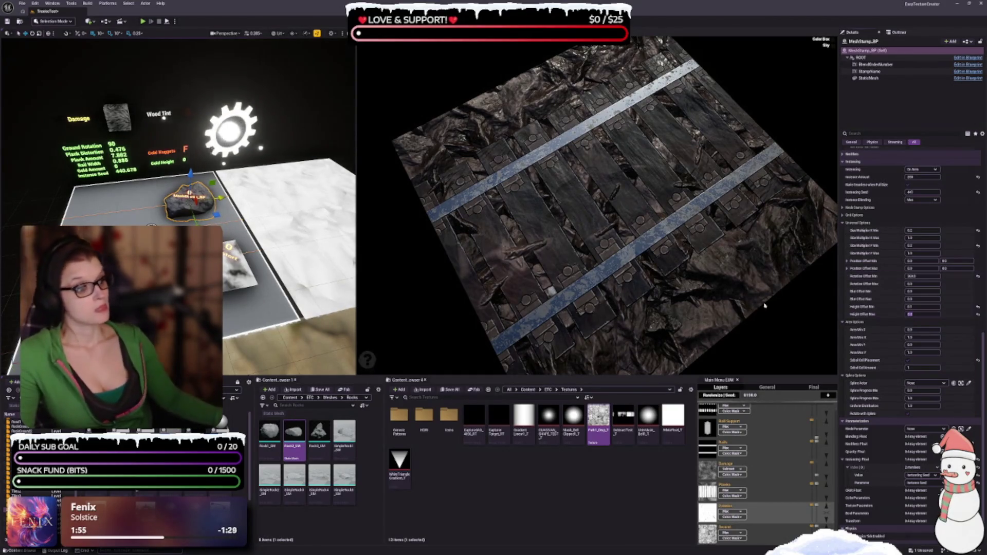
# - Edit the rocks' Height Offset and Size Multiplier values to try a smaller rock size
pyautogui.moveTo(764, 305); pyautogui.dragTo(655, 308)
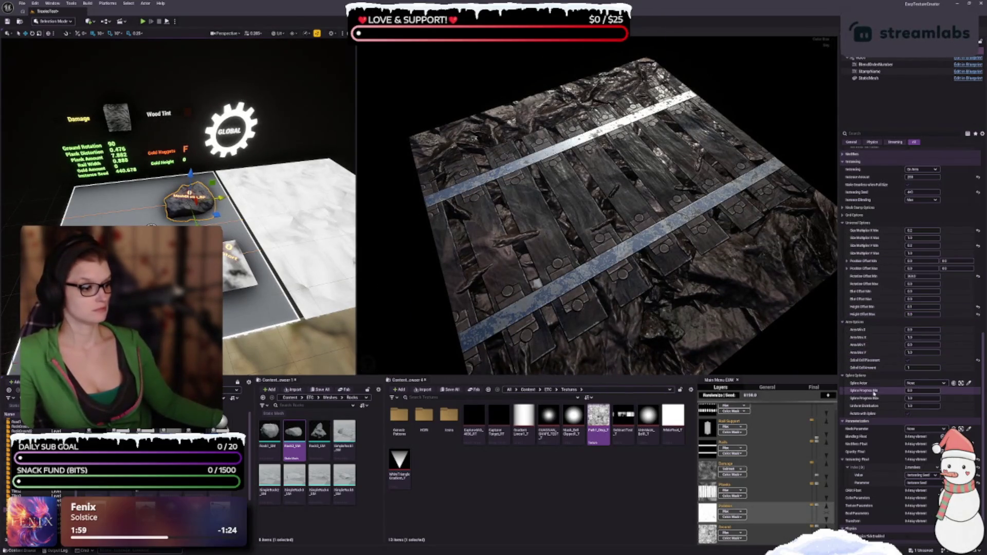
pyautogui.scroll(2, 875, 390)
pyautogui.scroll(1, 874, 390)
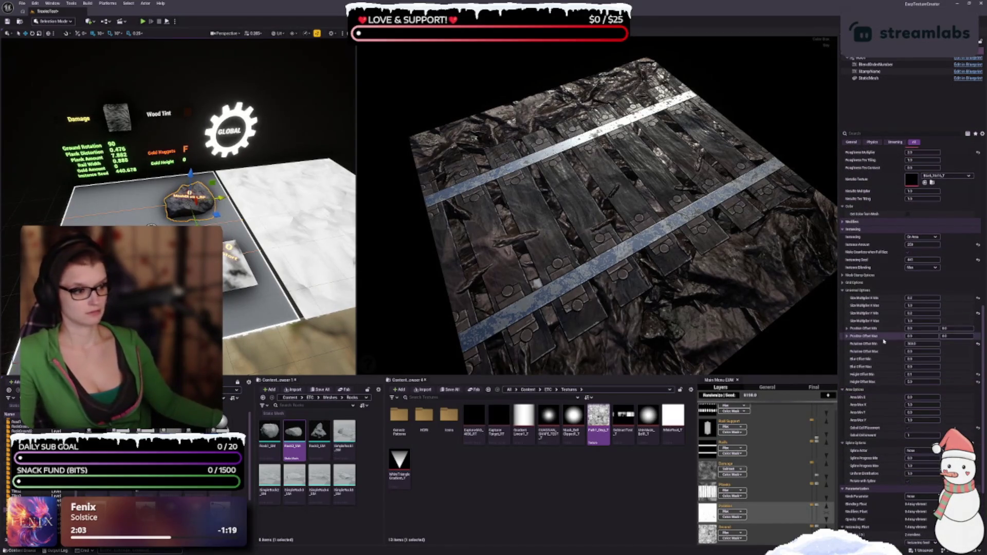
pyautogui.scroll(-2, 877, 400)
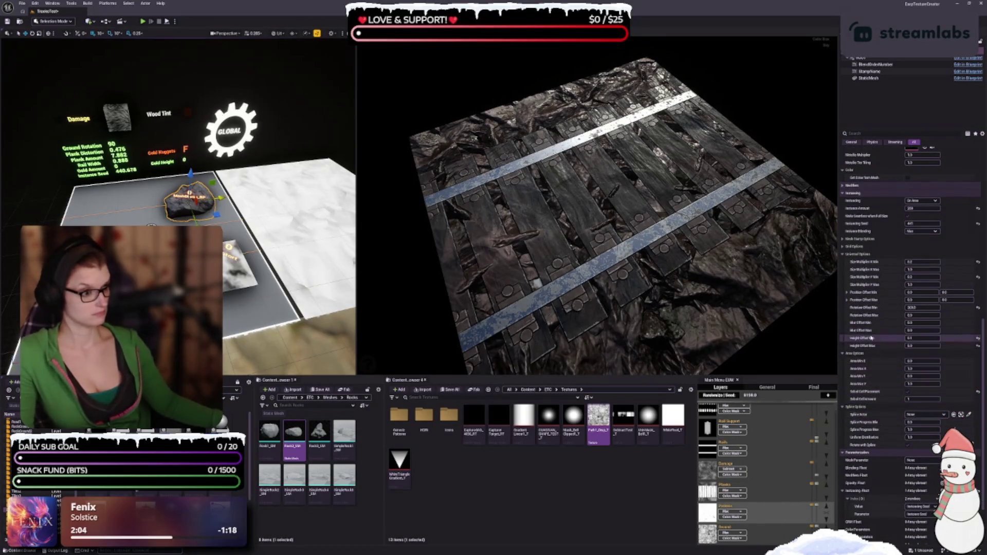
pyautogui.click(924, 338)
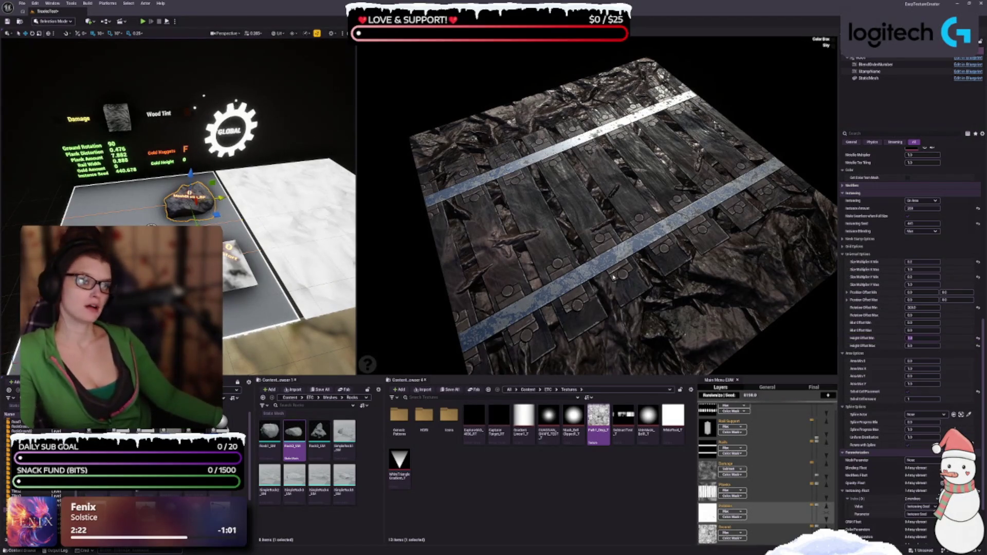
pyautogui.moveTo(613, 277); pyautogui.dragTo(611, 292)
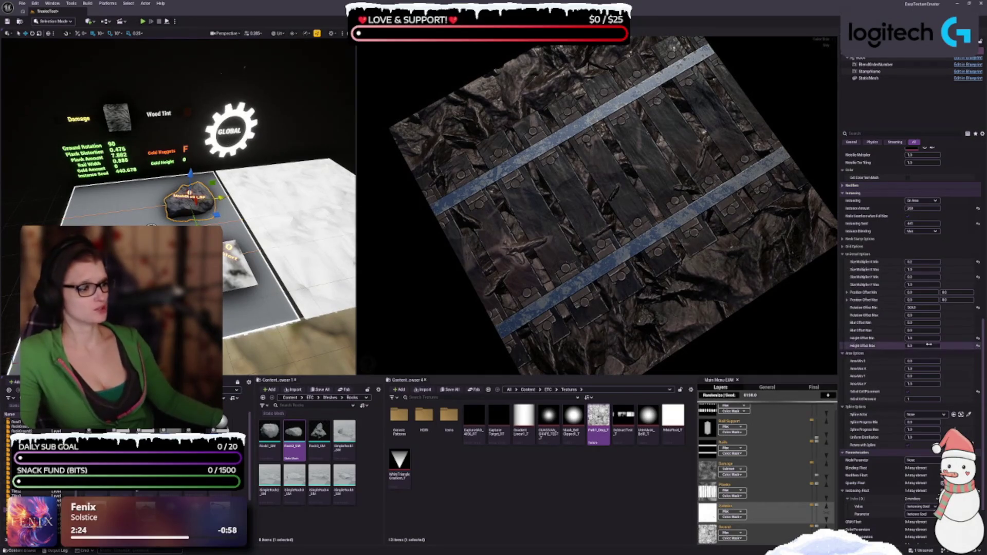
pyautogui.click(921, 268)
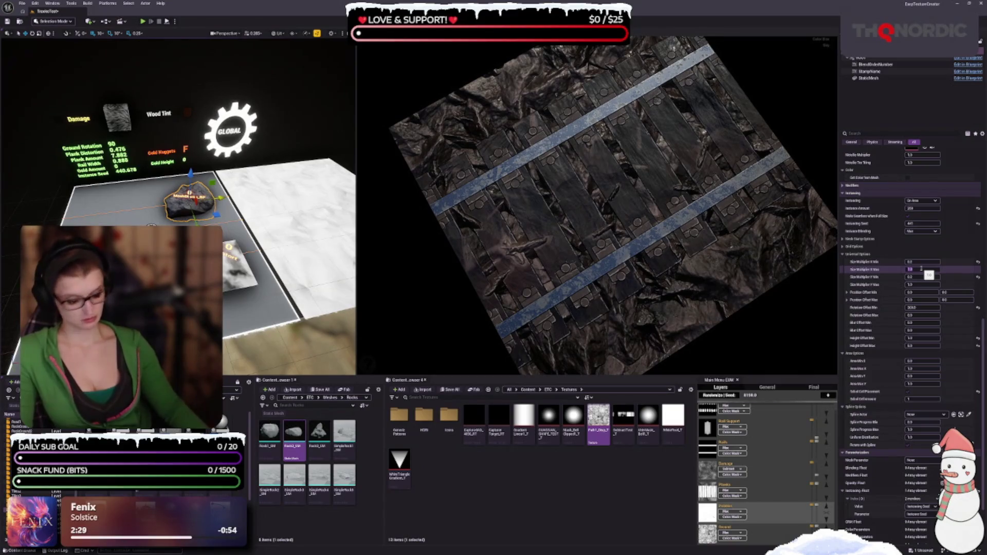
pyautogui.press('Tab')
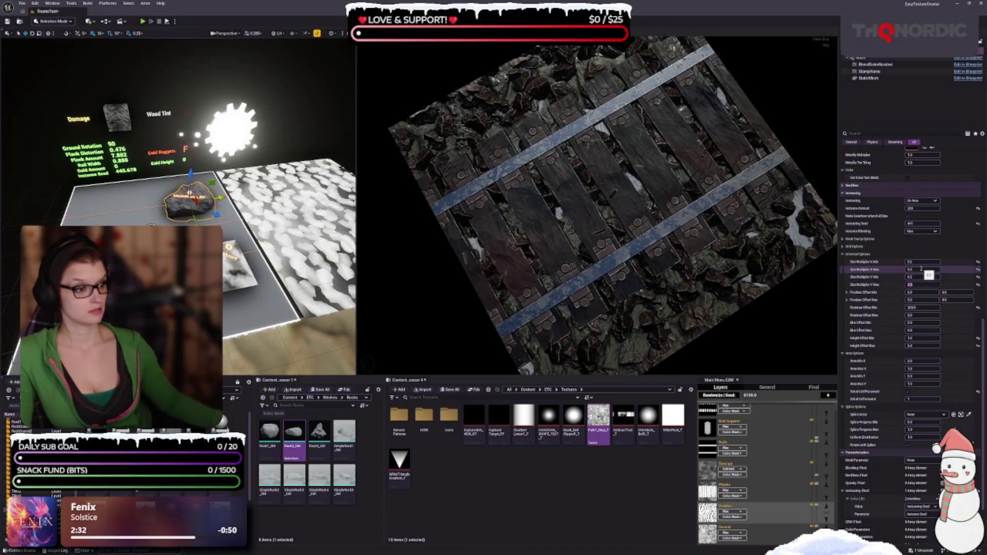
# - Keep the rocks' X size maximum at 1.0 and set the Y minimum to 0.5
pyautogui.moveTo(745, 236)
pyautogui.mouseDown()
pyautogui.moveTo(648, 218)
pyautogui.moveTo(596, 238)
pyautogui.mouseUp()
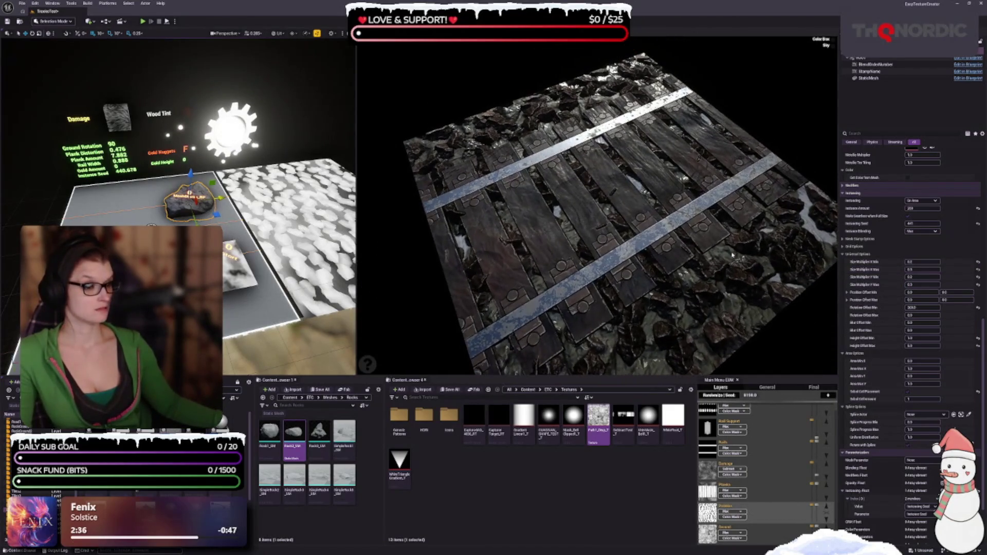
pyautogui.click(920, 261)
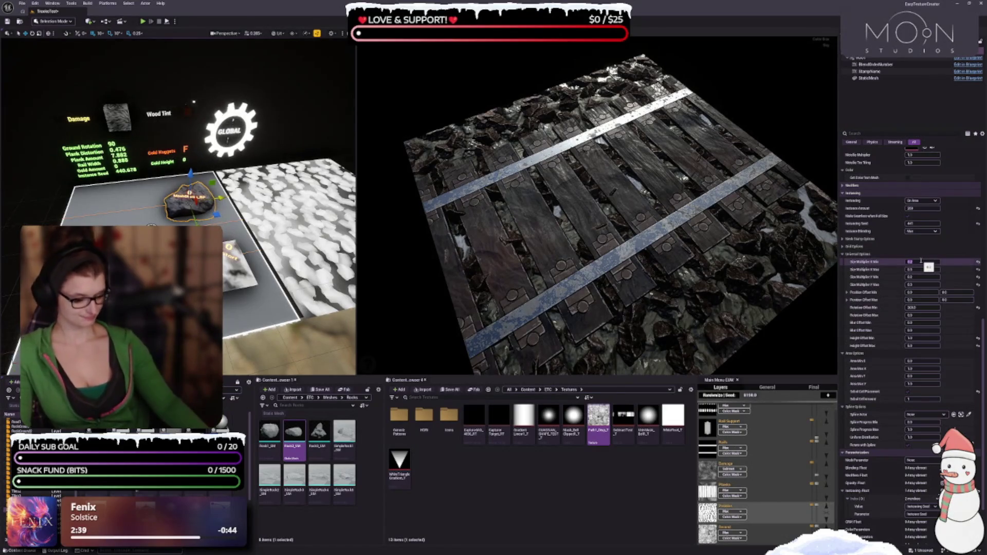
pyautogui.press('Tab')
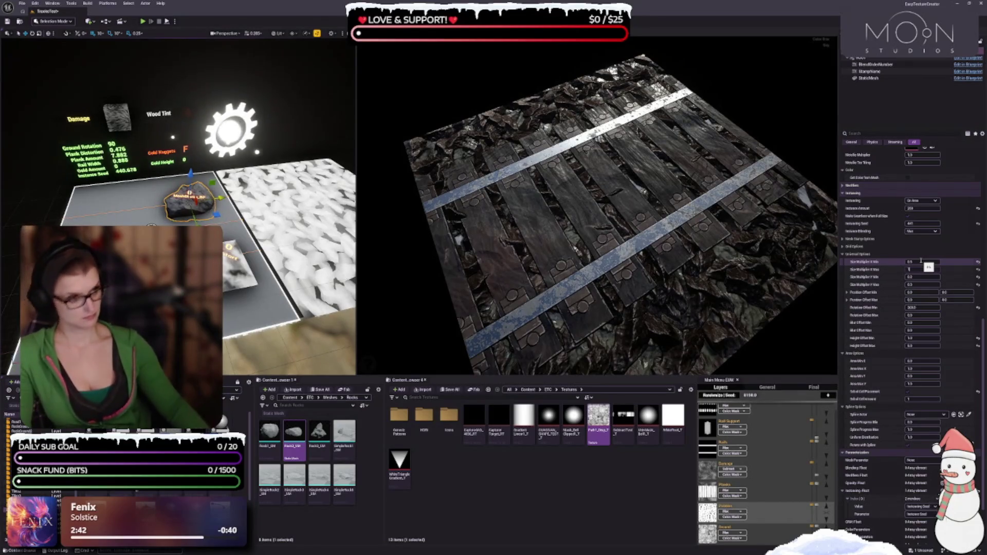
pyautogui.press('Tab')
pyautogui.write('0.5')
pyautogui.press('Tab')
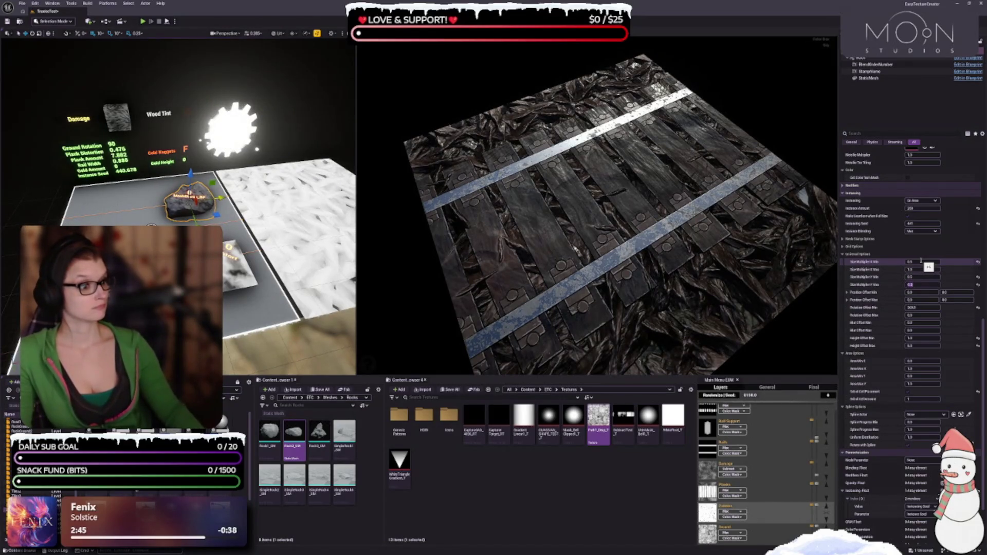
# - Set the Y maximum to 1, test a 0.5 size, then reset the X and Y size ranges
pyautogui.write('1')
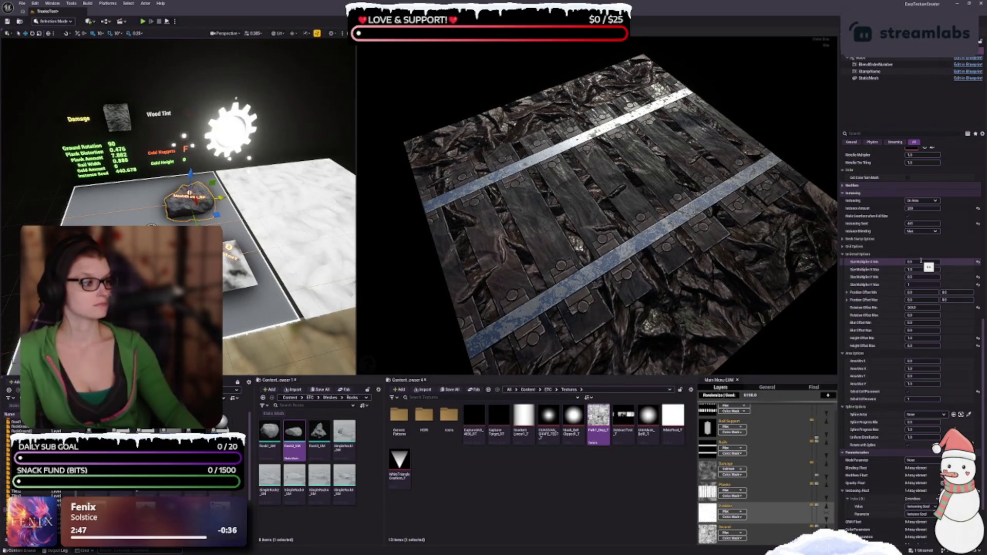
pyautogui.press('Return')
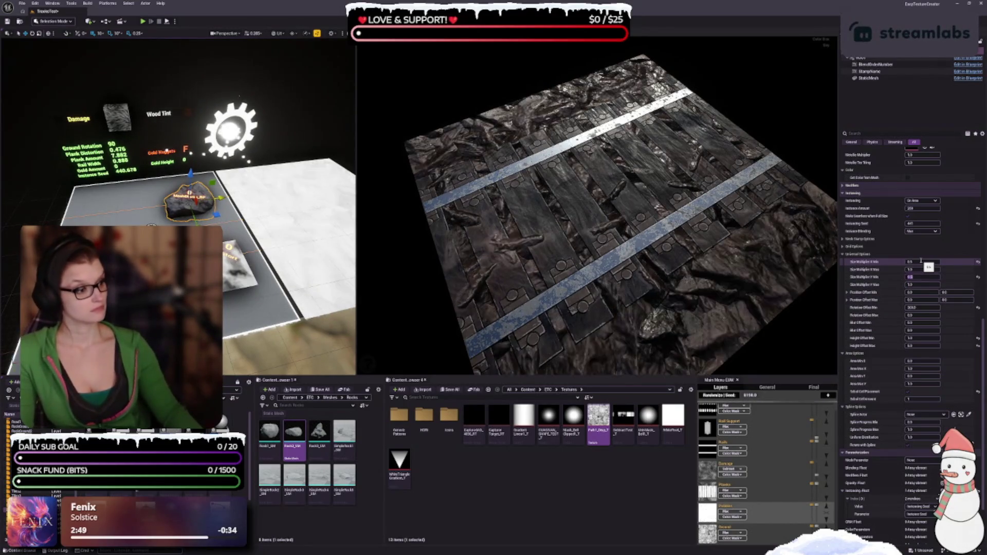
pyautogui.write('0')
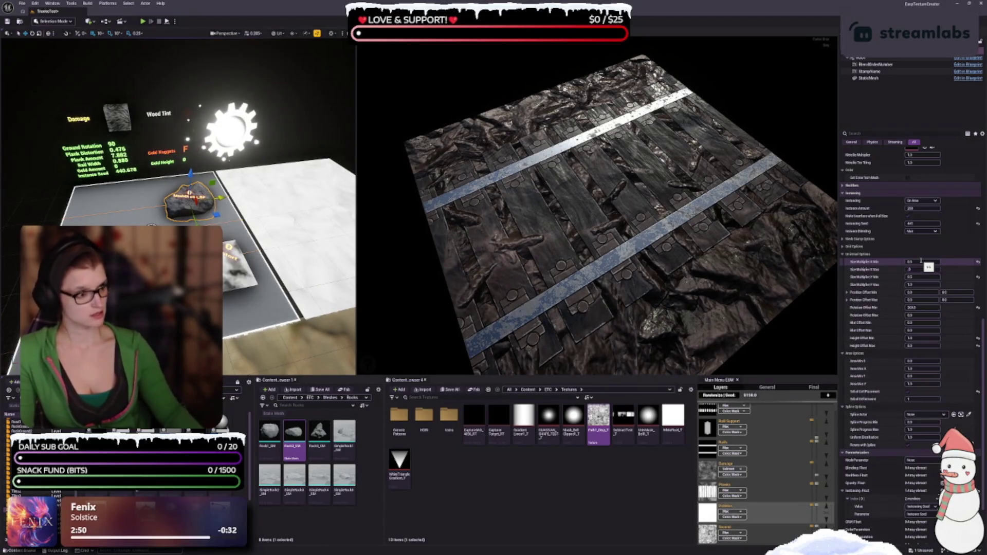
pyautogui.write('.5')
pyautogui.press('Tab')
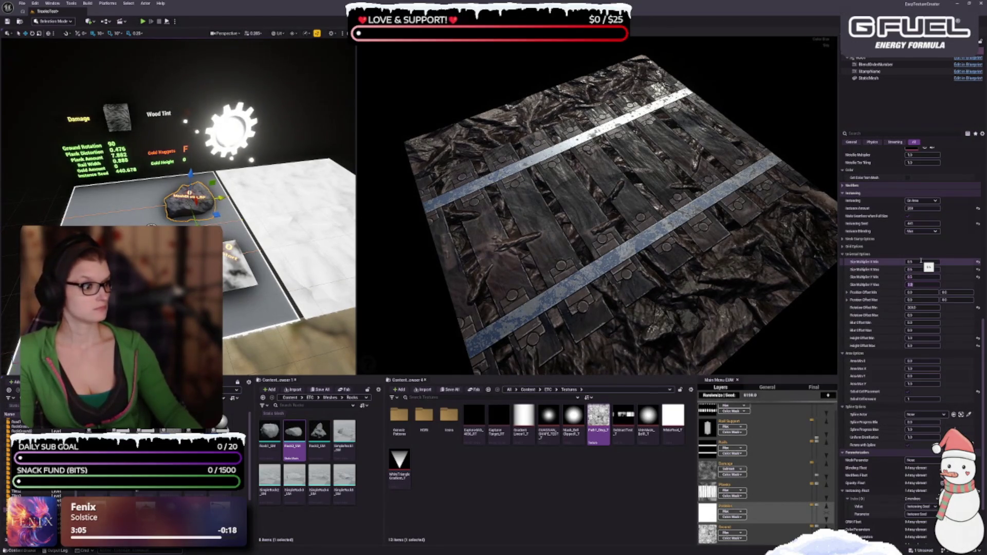
pyautogui.press('Return')
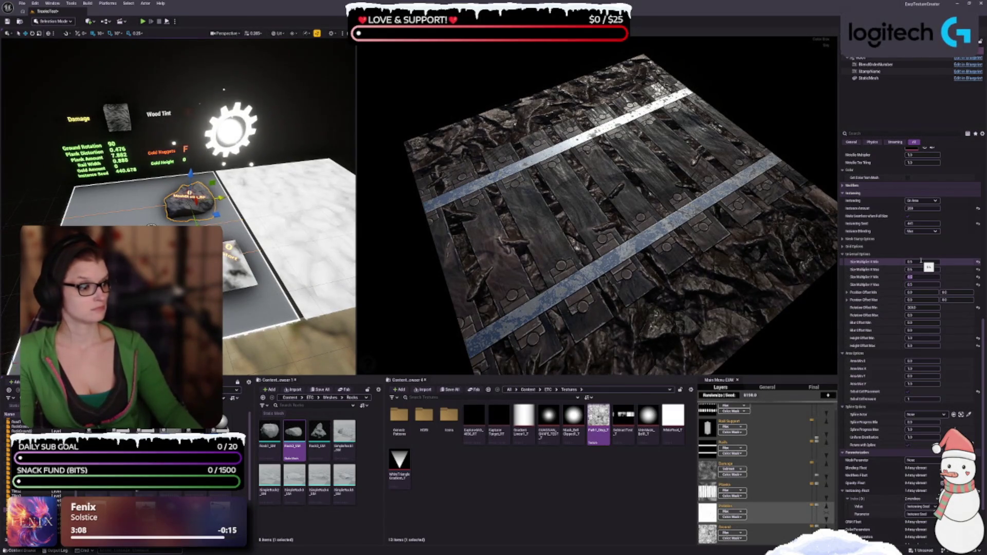
pyautogui.click(978, 268)
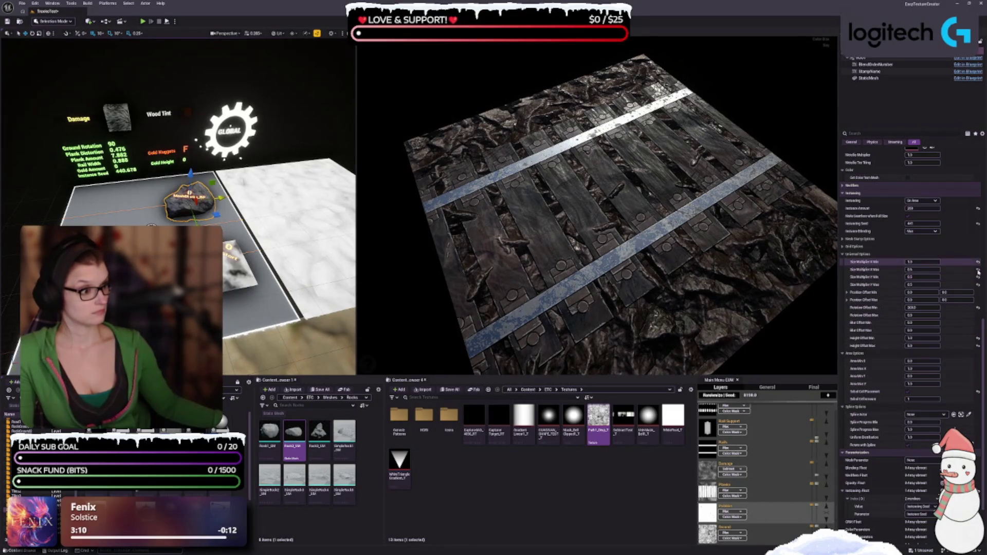
pyautogui.click(978, 284)
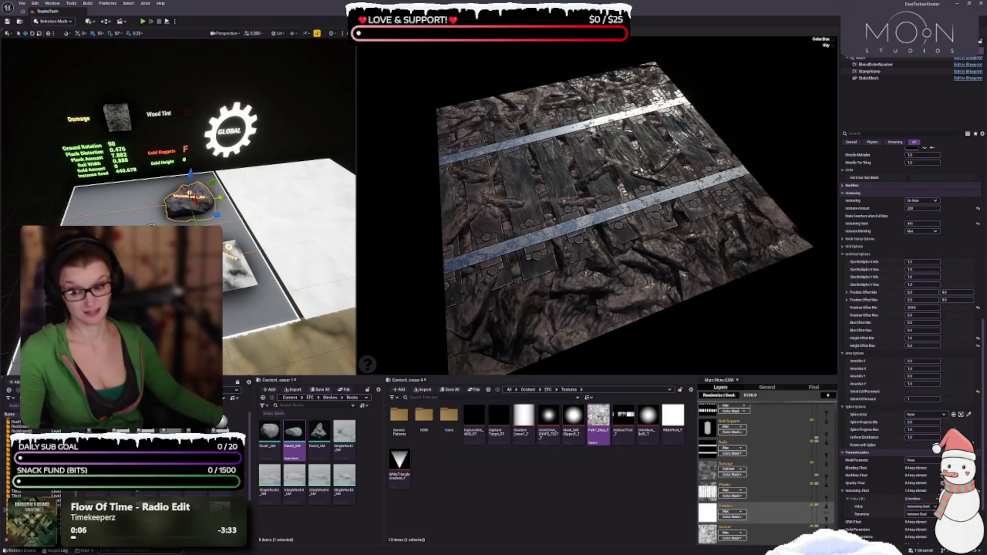
# - Enlarge the preview and set the rock size multipliers to 0.2 minimum and 0.5 maximum
pyautogui.moveTo(690, 181)
pyautogui.mouseDown()
pyautogui.moveTo(668, 185)
pyautogui.moveTo(690, 181)
pyautogui.mouseUp()
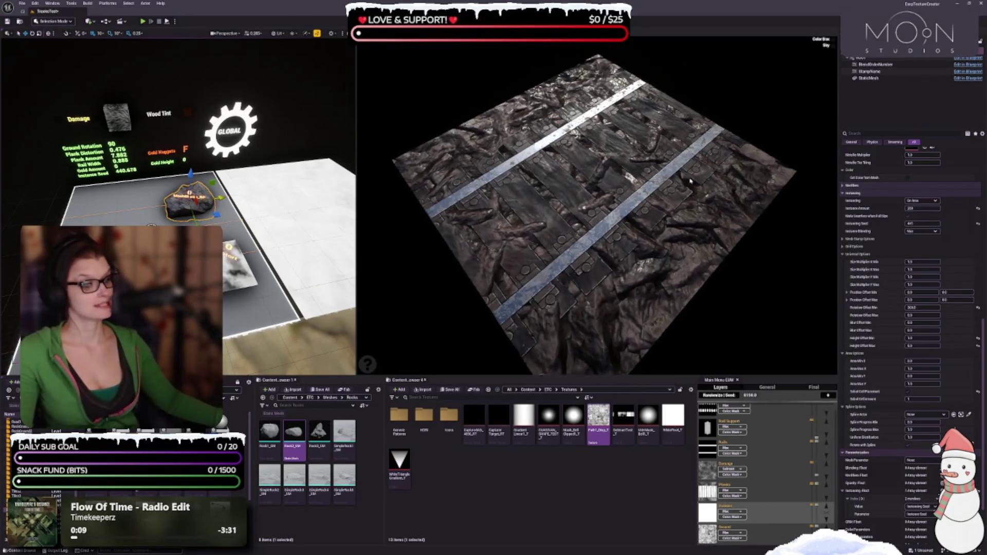
pyautogui.moveTo(688, 378); pyautogui.dragTo(688, 384)
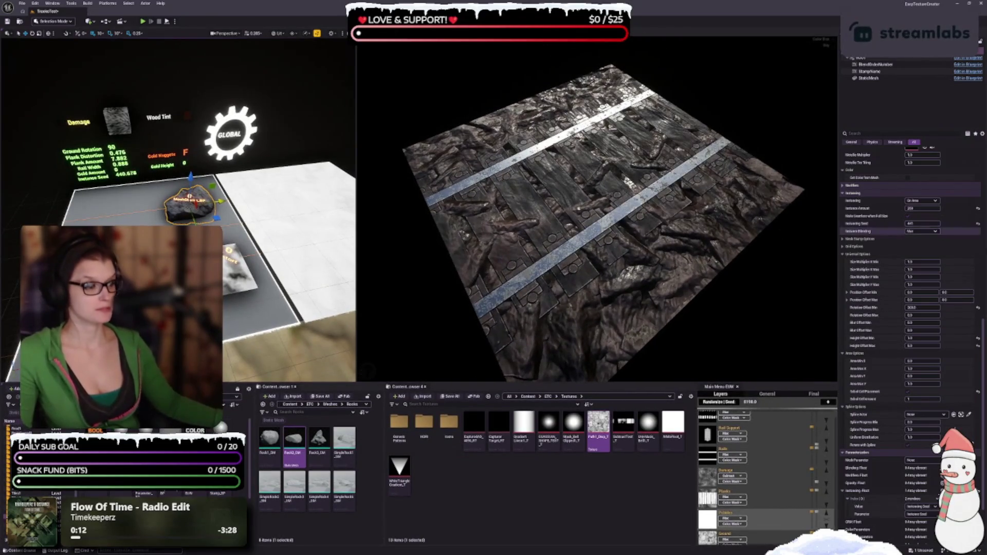
pyautogui.scroll(-1, 900, 376)
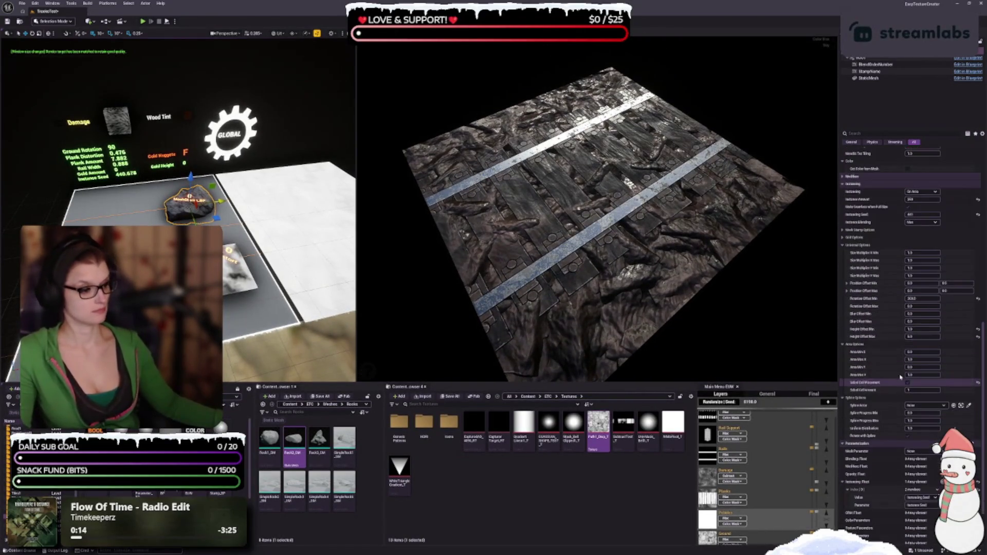
pyautogui.moveTo(668, 262); pyautogui.dragTo(714, 241)
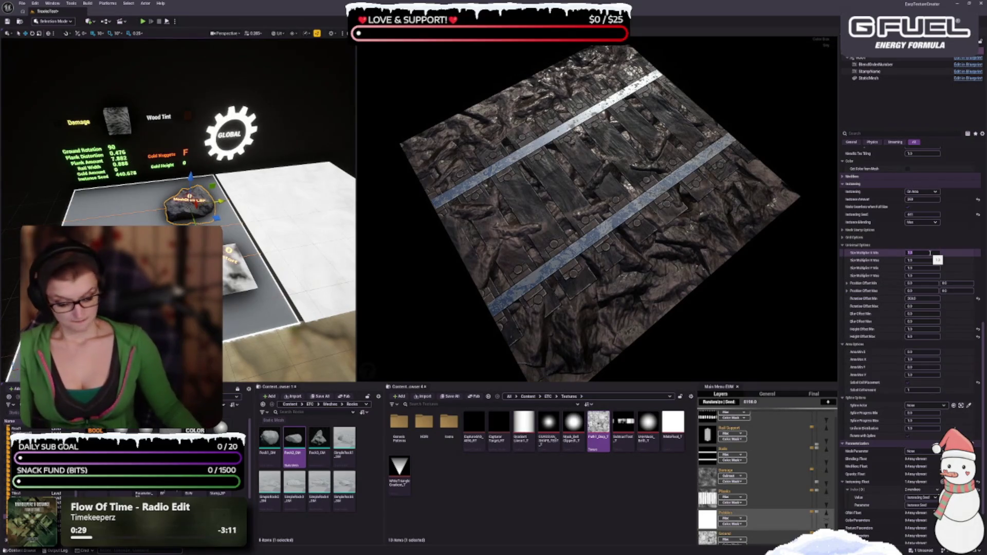
pyautogui.write('0.5')
pyautogui.press('Tab')
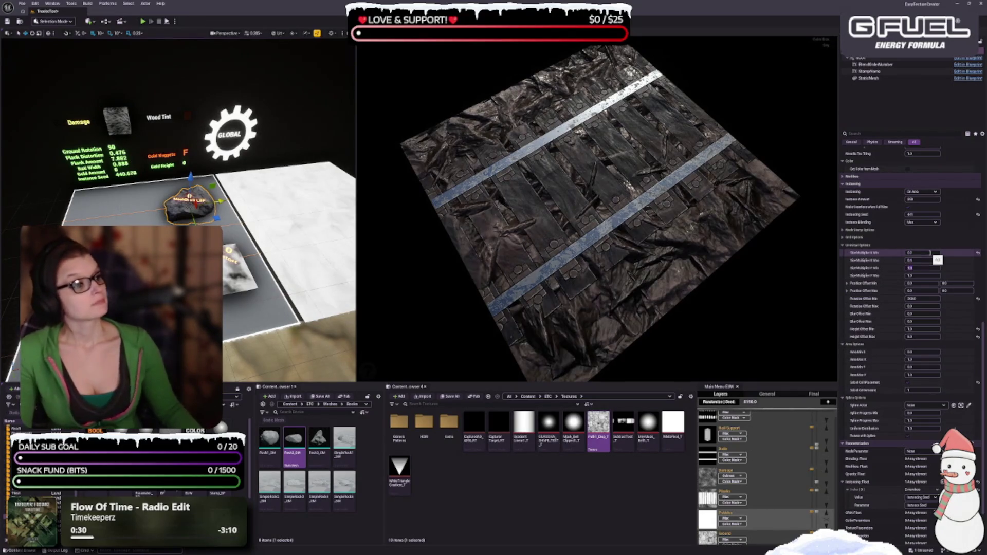
pyautogui.write('0.2')
pyautogui.press('Tab')
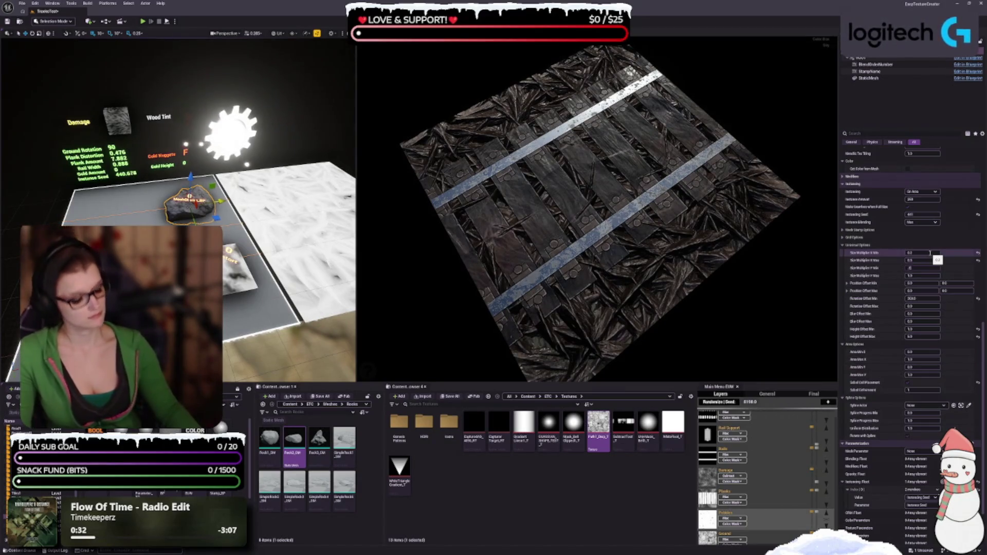
pyautogui.press('Tab')
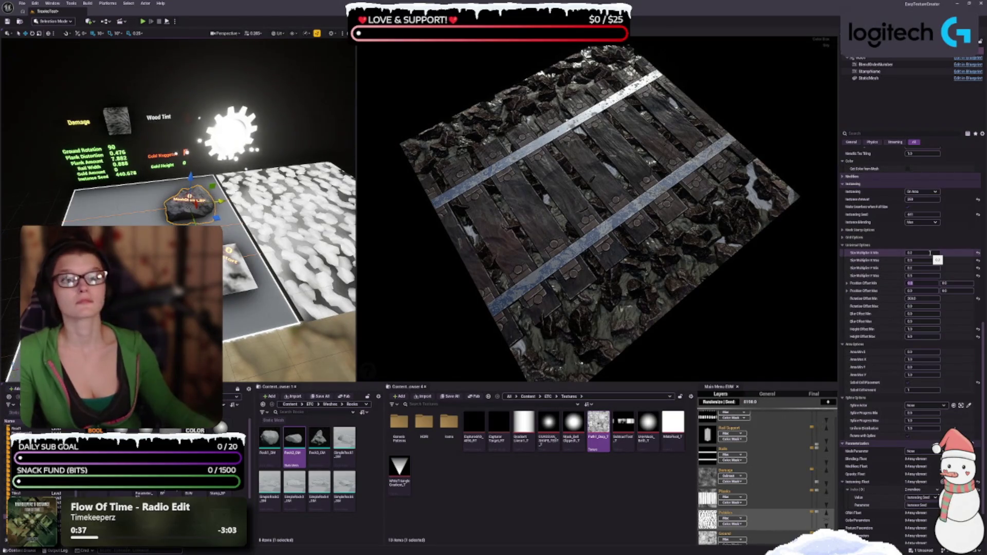
# - View the rails from a low grazing angle and clear the rocks' Height Offset Min value
pyautogui.moveTo(720, 246)
pyautogui.mouseDown()
pyautogui.moveTo(733, 289)
pyautogui.moveTo(733, 281)
pyautogui.mouseUp()
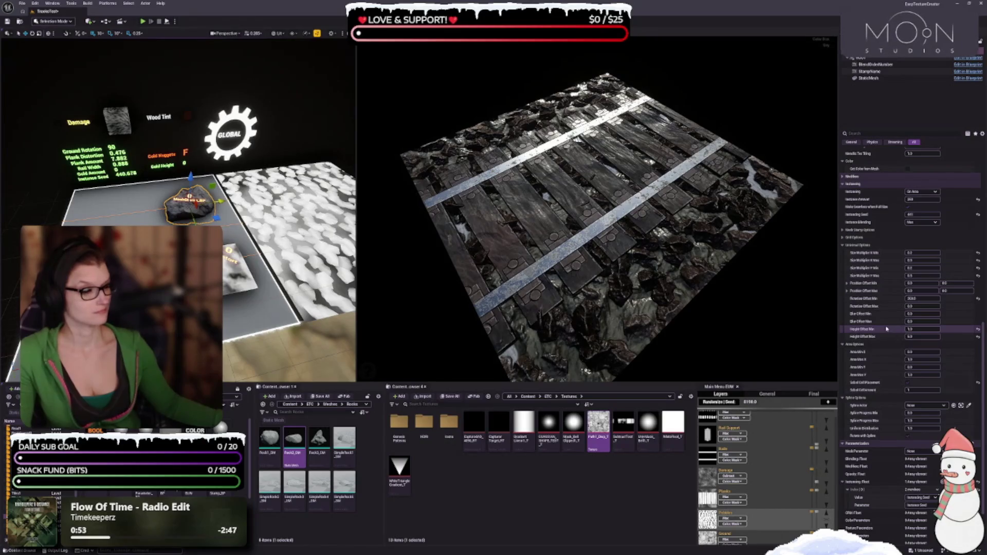
pyautogui.moveTo(764, 341)
pyautogui.mouseDown()
pyautogui.moveTo(763, 296)
pyautogui.moveTo(763, 315)
pyautogui.mouseUp()
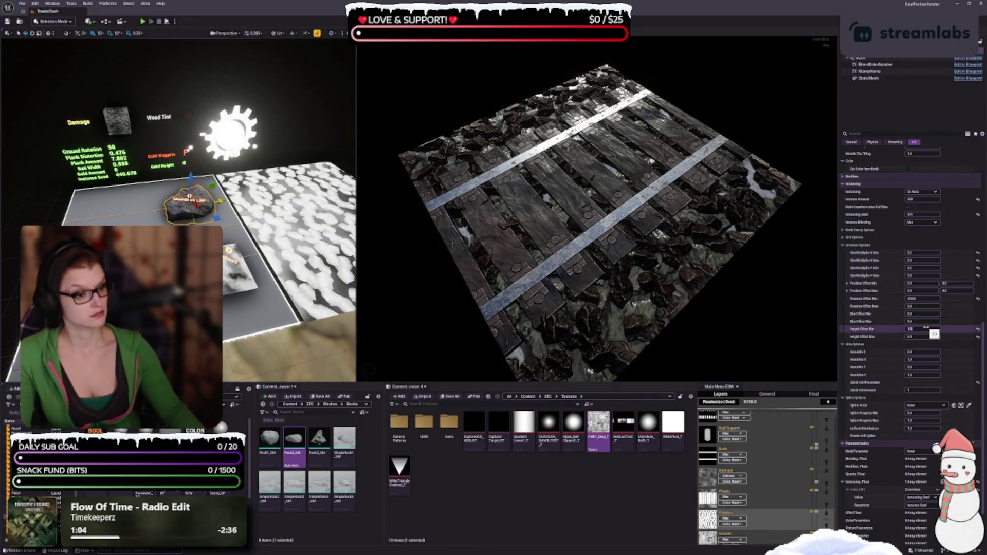
pyautogui.press('BackSpace')
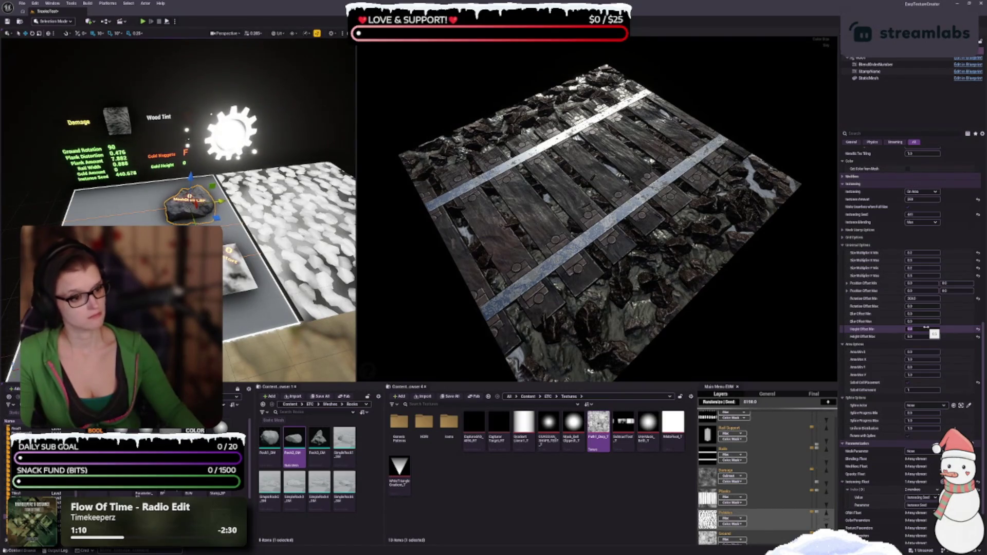
pyautogui.press('BackSpace')
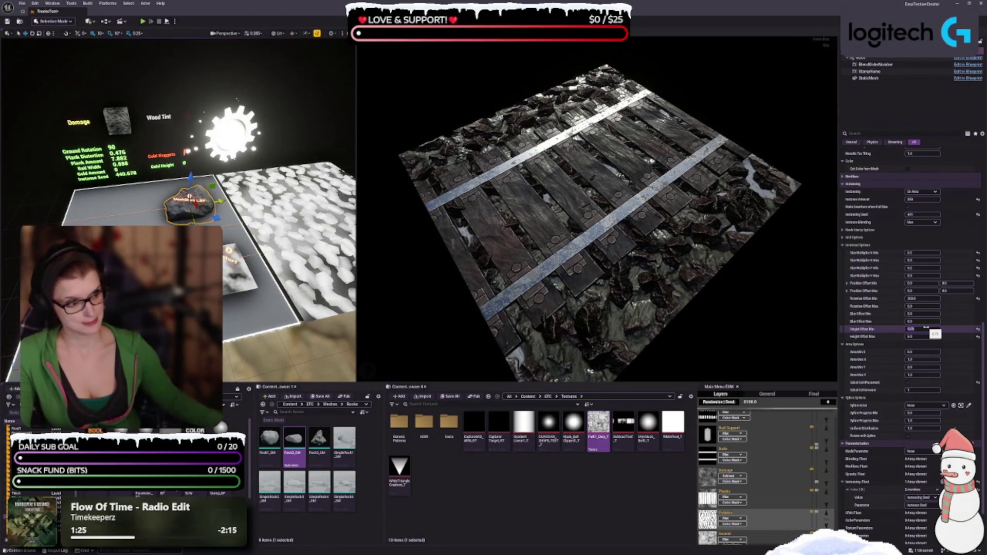
pyautogui.click(925, 328)
pyautogui.scroll(-1, 910, 308)
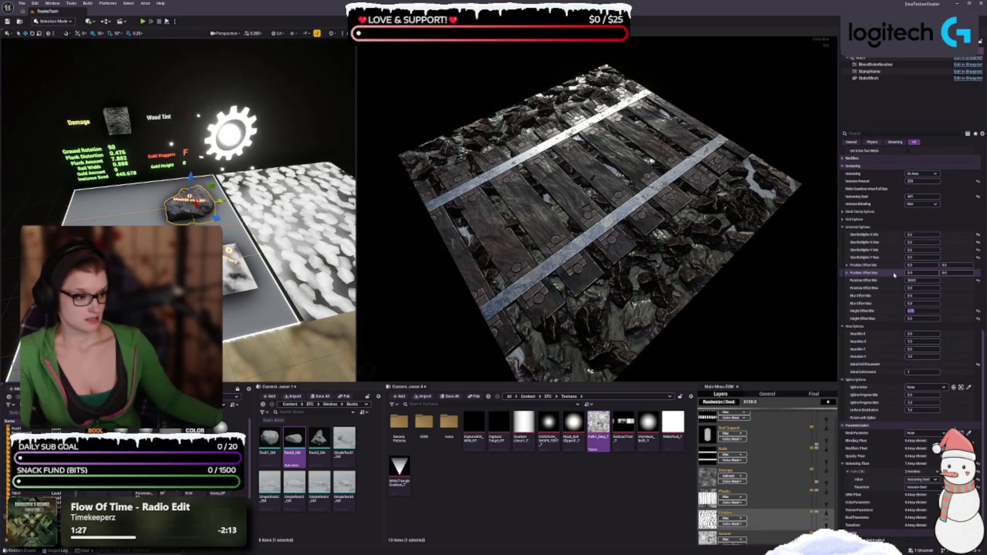
# - Brighten the rock stamp's Color Tint with the Color Picker's Value slider and accept it
pyautogui.scroll(-2, 894, 275)
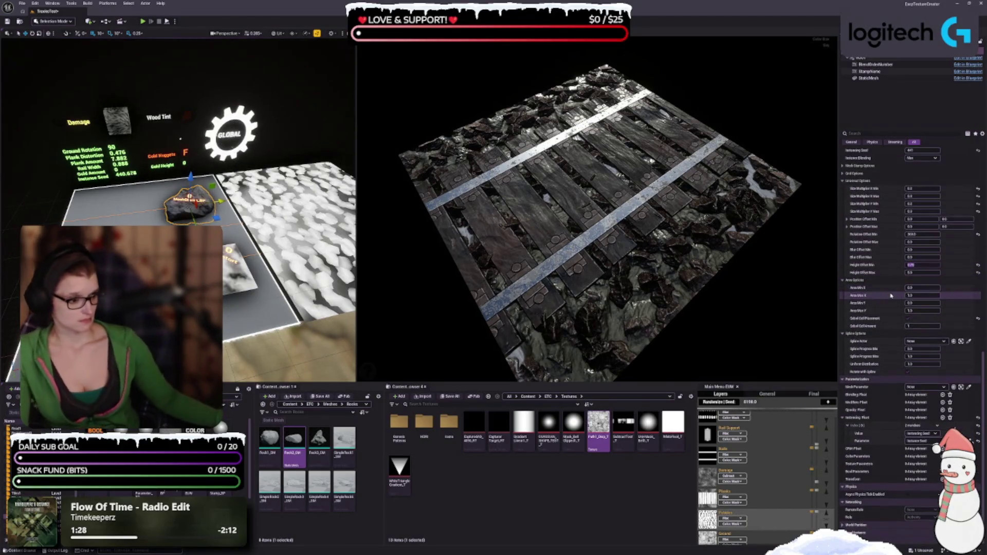
pyautogui.scroll(7, 894, 298)
pyautogui.scroll(14, 888, 311)
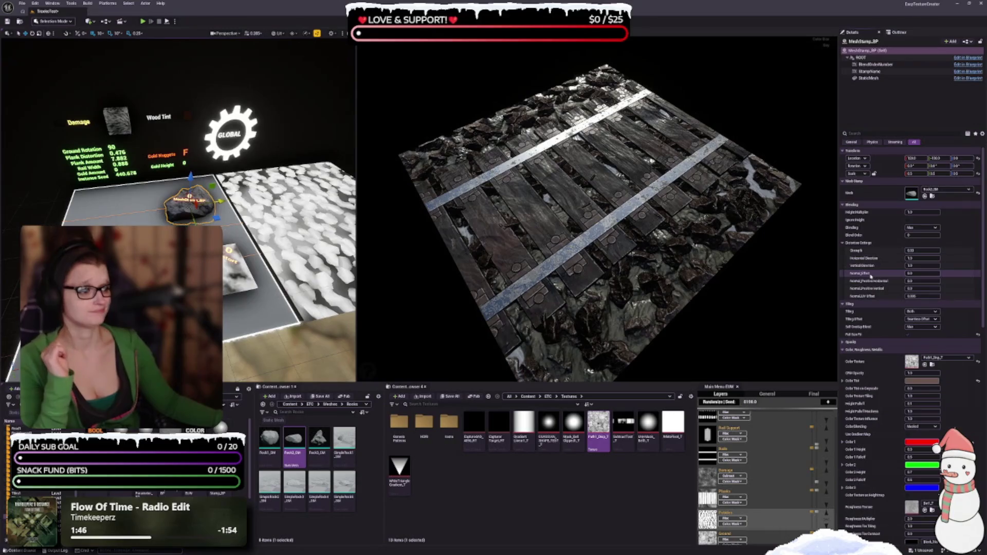
pyautogui.scroll(-1, 870, 275)
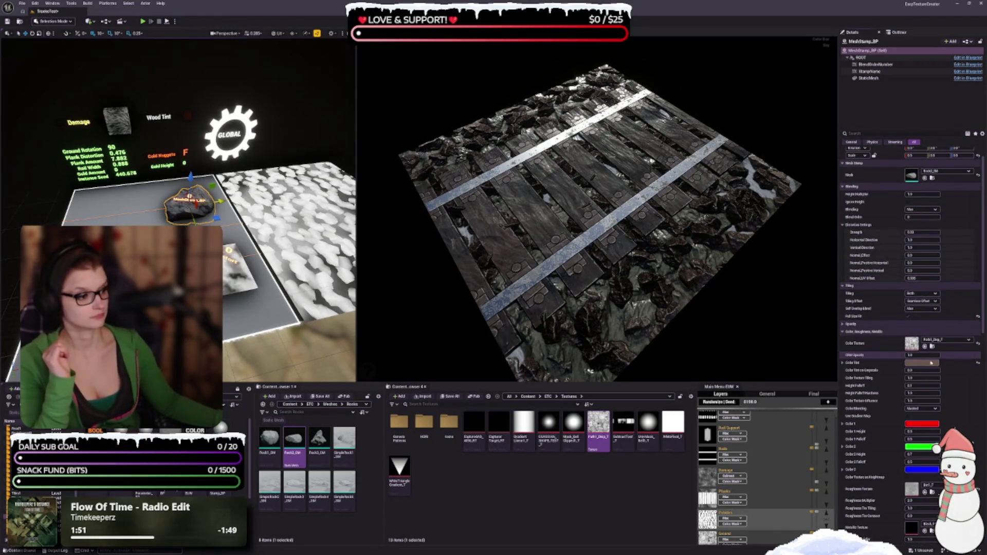
pyautogui.click(931, 363)
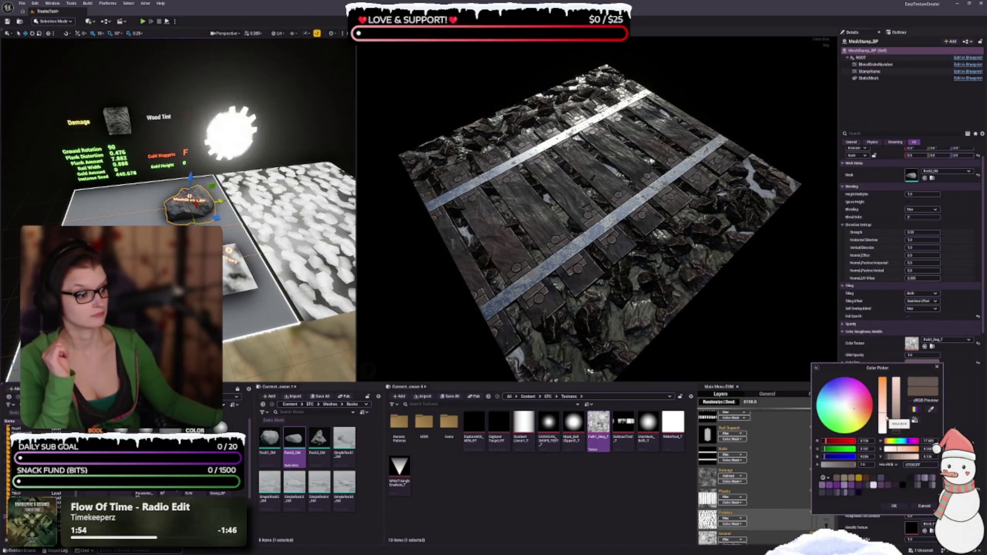
pyautogui.moveTo(899, 424); pyautogui.dragTo(898, 420)
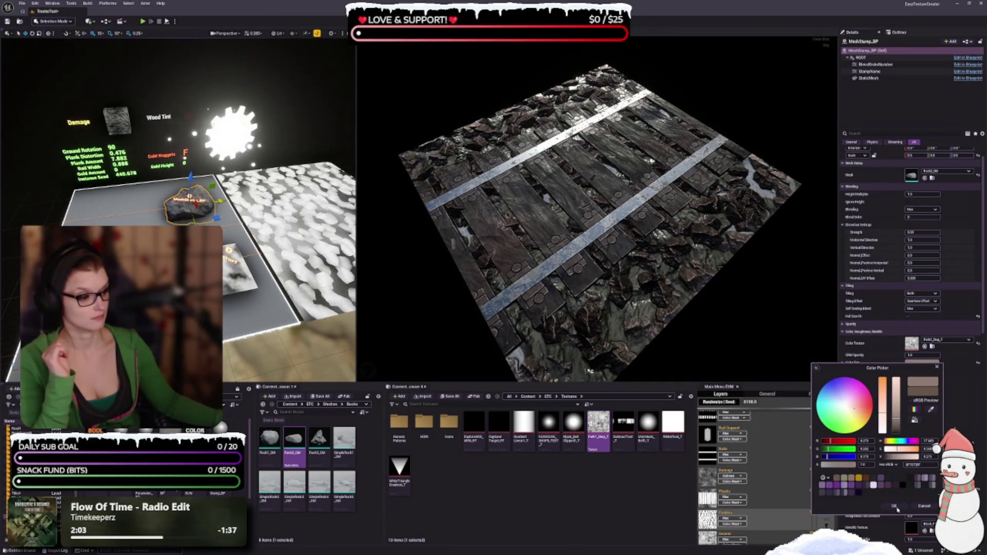
pyautogui.click(893, 506)
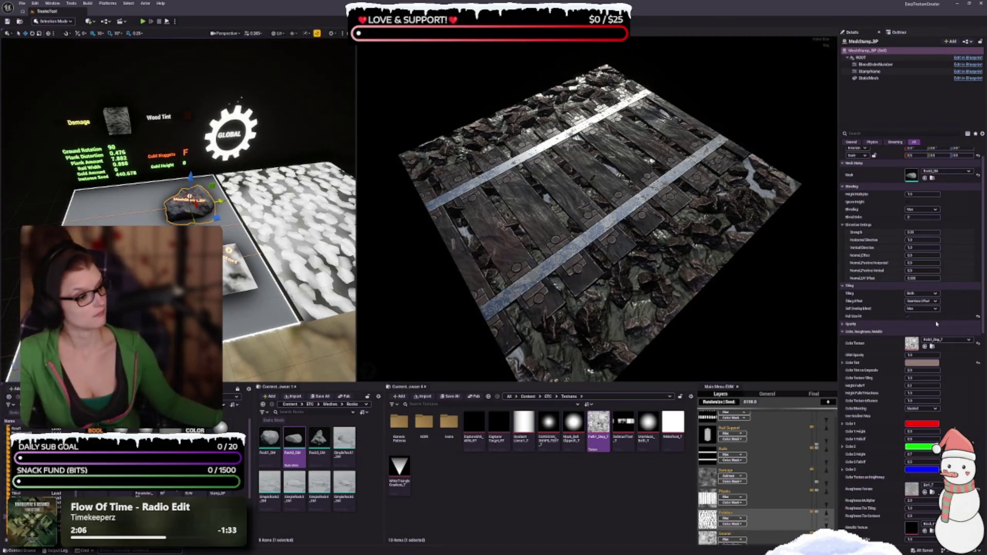
# - Select the Gold Nuggets stamp and reset its Height Multiplier to the default value
pyautogui.scroll(-3, 940, 357)
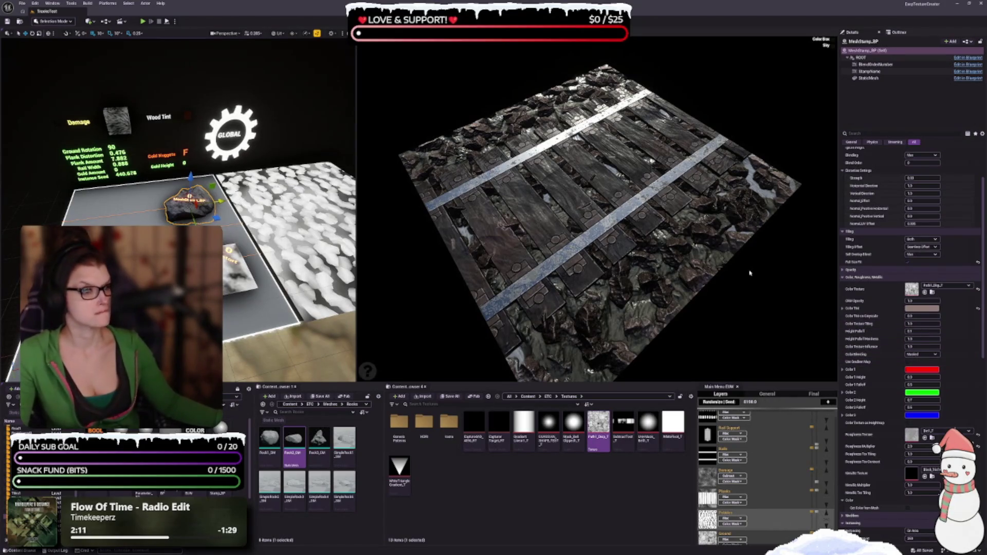
pyautogui.moveTo(740, 275)
pyautogui.mouseDown()
pyautogui.moveTo(749, 297)
pyautogui.moveTo(740, 288)
pyautogui.moveTo(673, 362)
pyautogui.mouseUp()
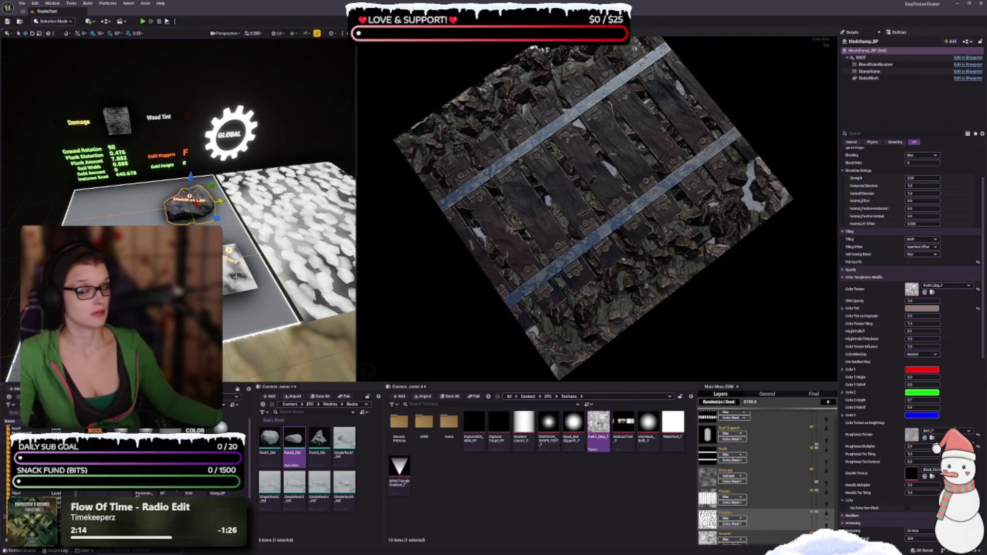
pyautogui.click(161, 154)
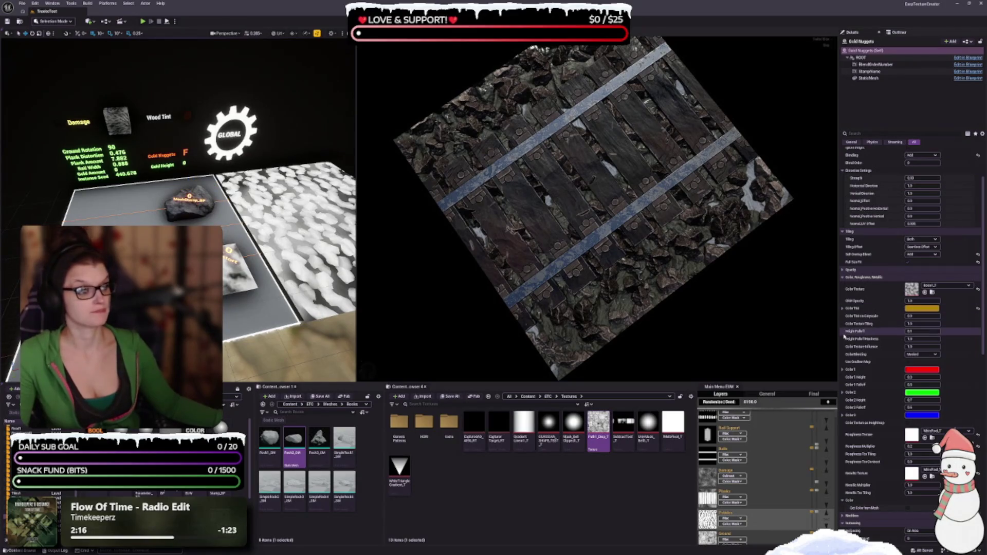
pyautogui.scroll(2, 873, 334)
pyautogui.scroll(2, 853, 372)
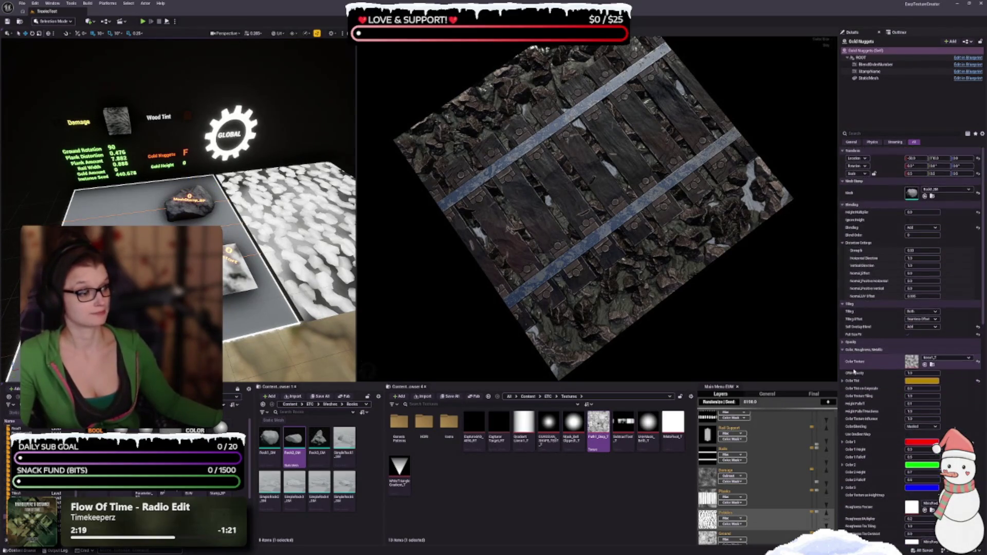
pyautogui.click(979, 213)
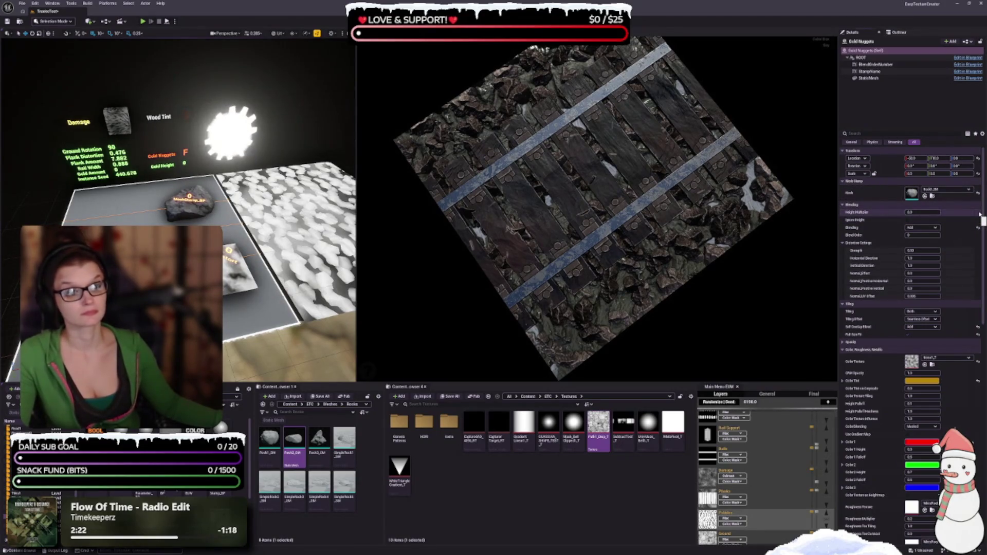
pyautogui.moveTo(744, 312); pyautogui.dragTo(742, 303)
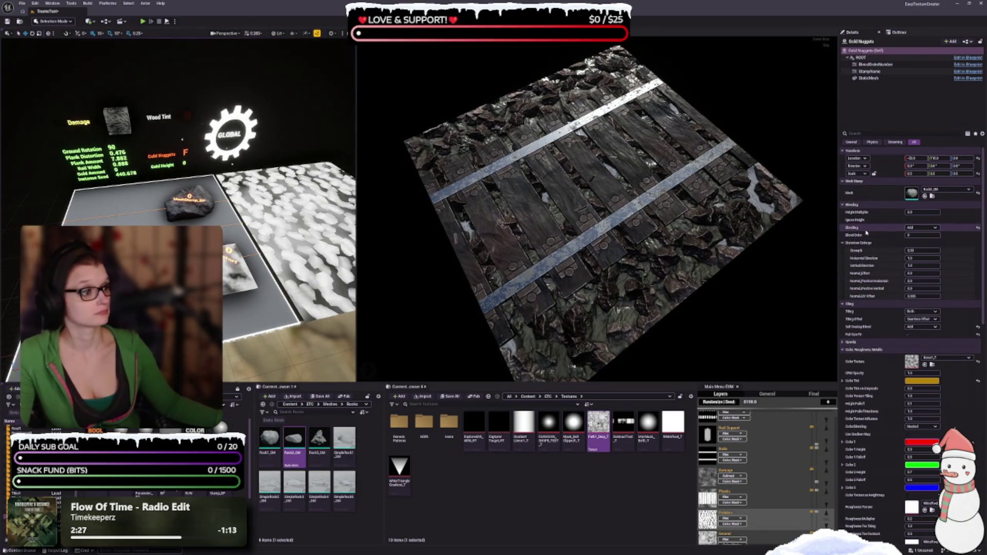
pyautogui.click(928, 228)
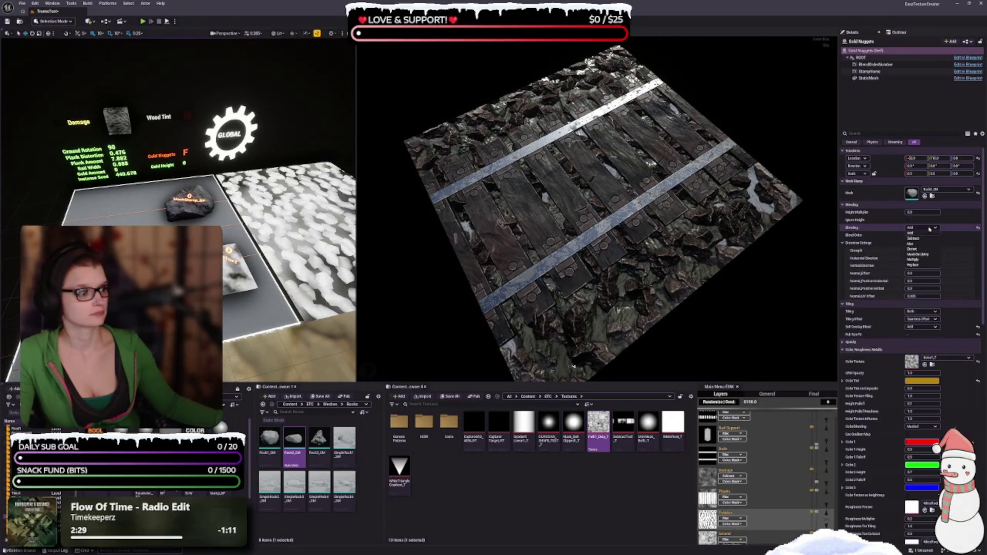
# - Change the Gold Nuggets Blending mode from Add to Max and review the remaining settings
pyautogui.click(916, 246)
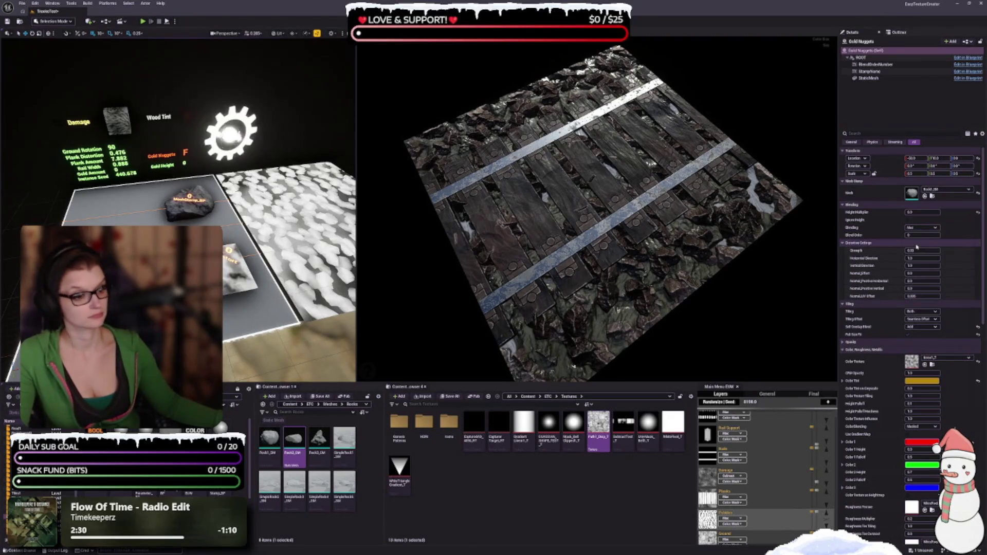
pyautogui.scroll(-1, 860, 371)
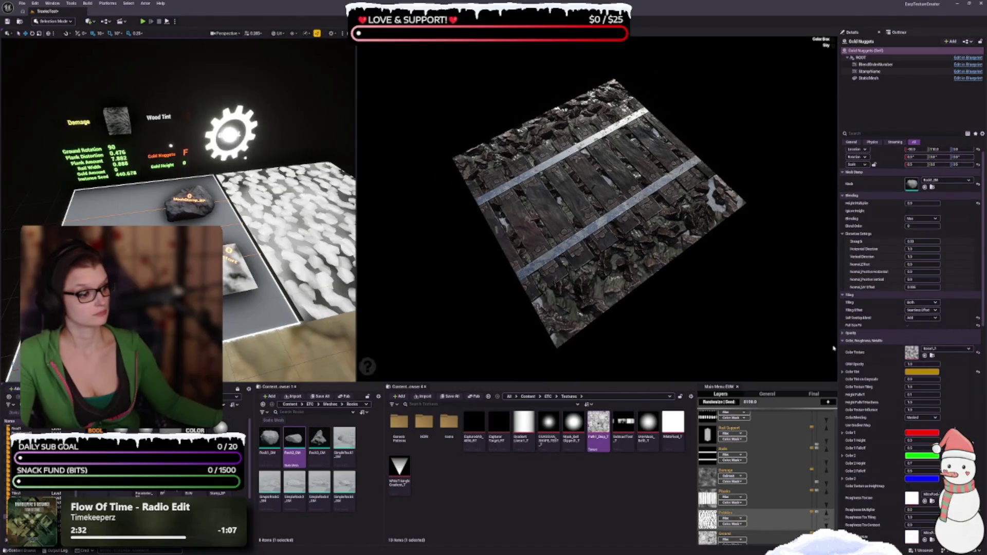
pyautogui.scroll(3, 677, 309)
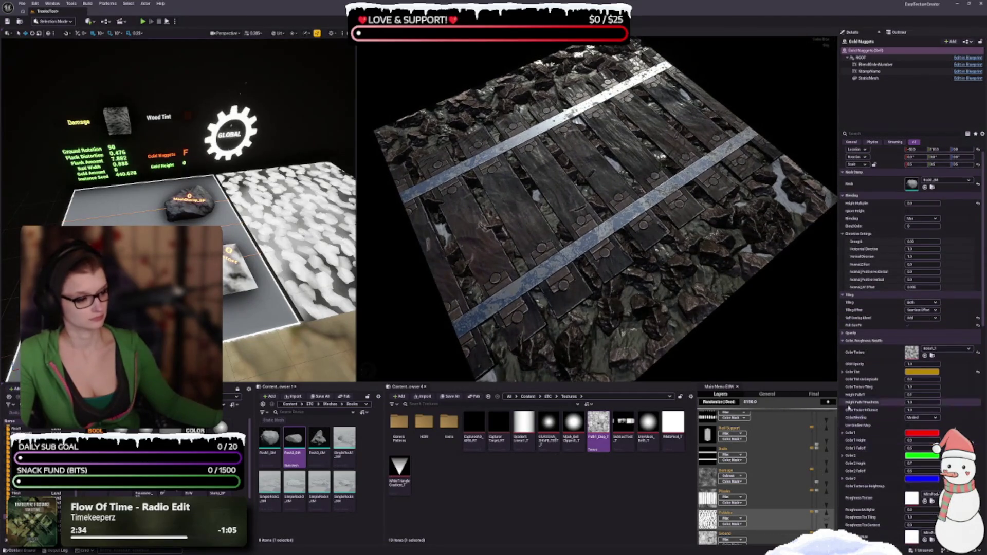
pyautogui.scroll(-4, 856, 357)
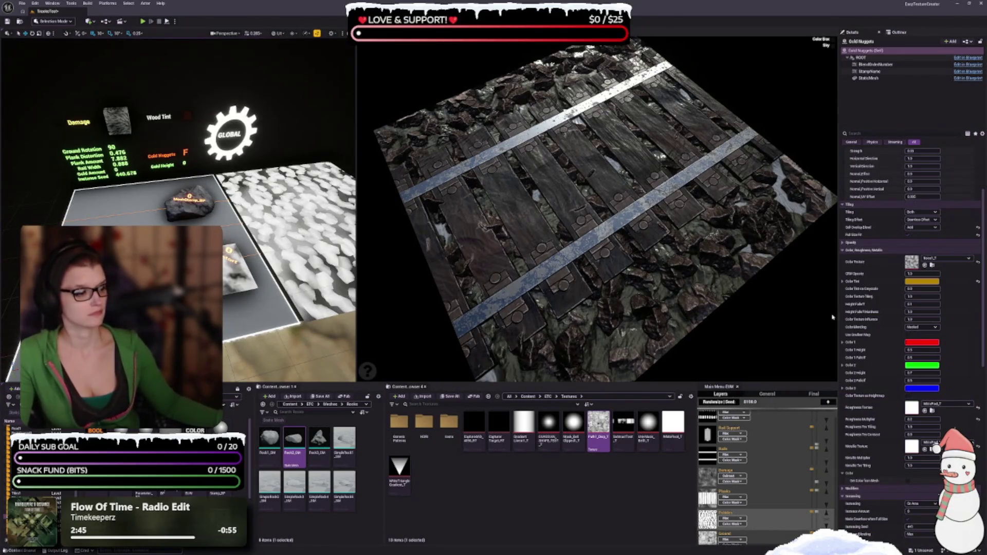
pyautogui.scroll(-10, 865, 308)
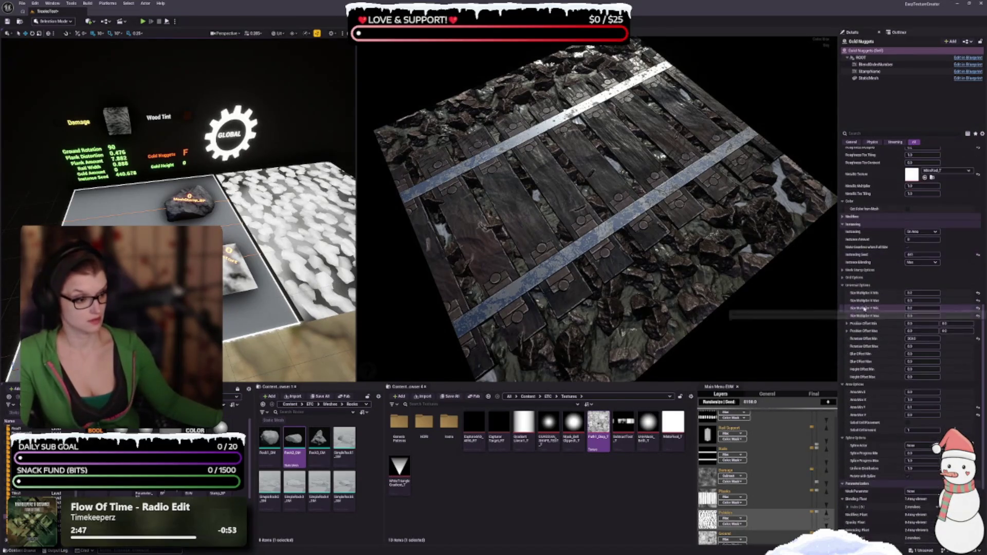
pyautogui.scroll(-2, 864, 309)
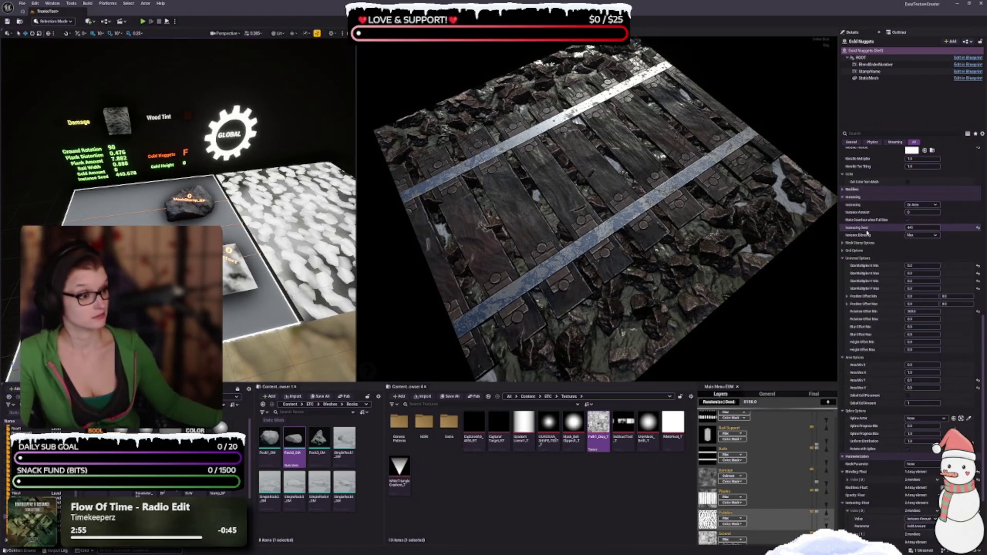
# - Expand the Mesh Clamp and Grid Options of Gold Nuggets, then collapse them again
pyautogui.click(844, 245)
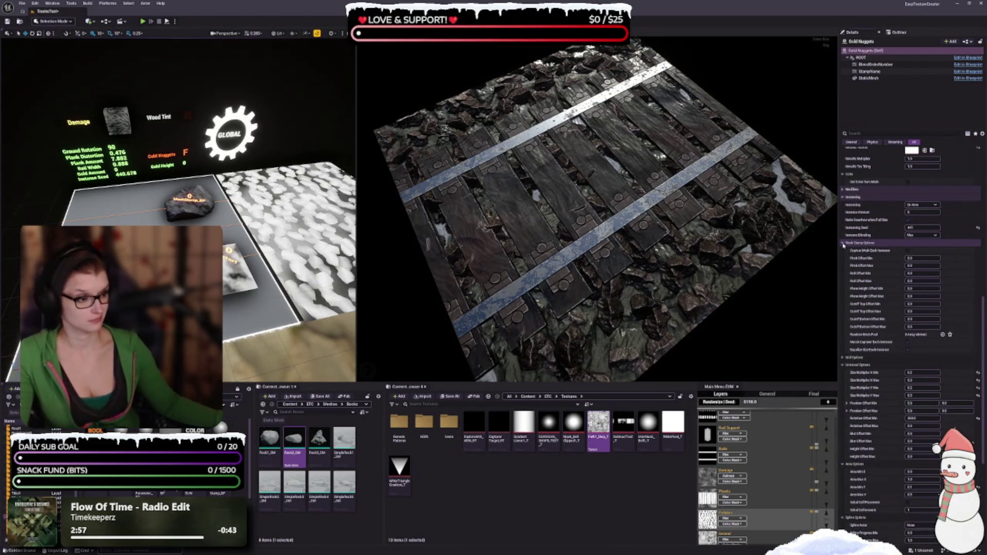
pyautogui.click(844, 243)
pyautogui.click(844, 251)
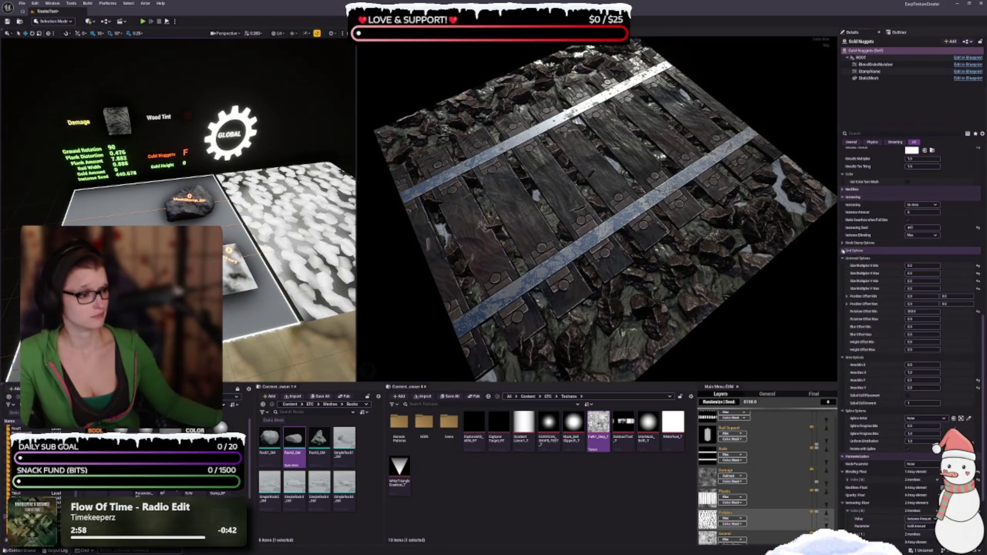
pyautogui.click(843, 251)
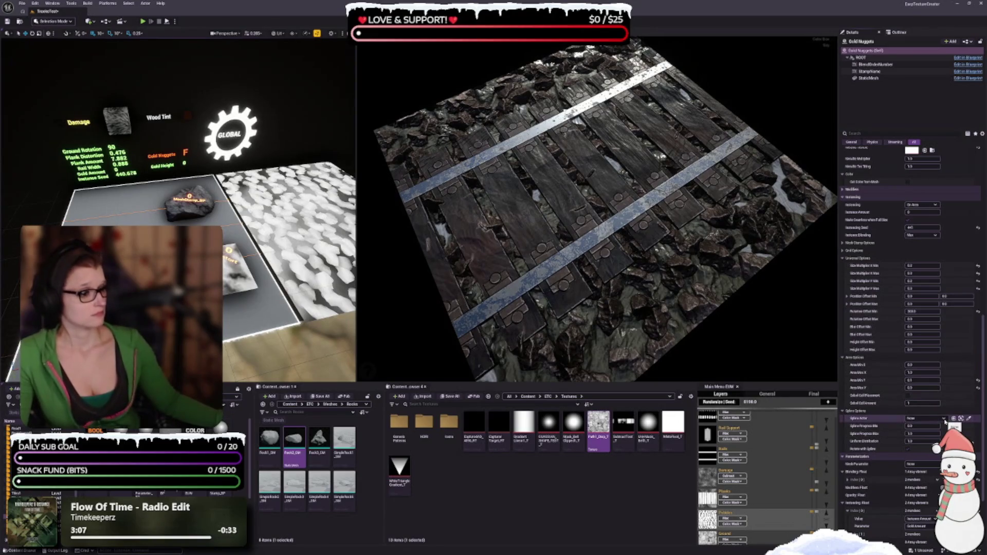
# - Expand the first Blending float and second Instancing float to show their values and parameters
pyautogui.scroll(-3, 924, 409)
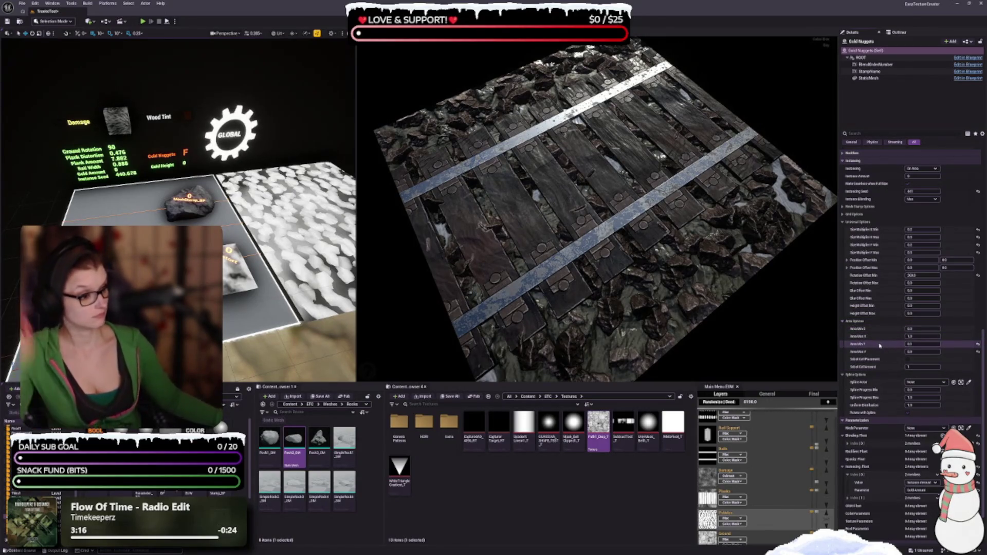
pyautogui.scroll(-3, 878, 345)
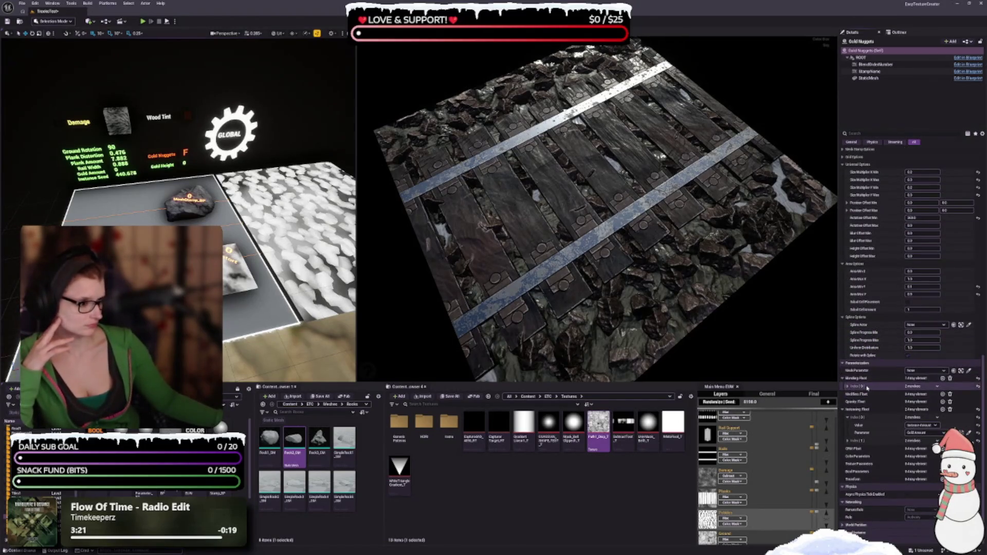
pyautogui.click(846, 386)
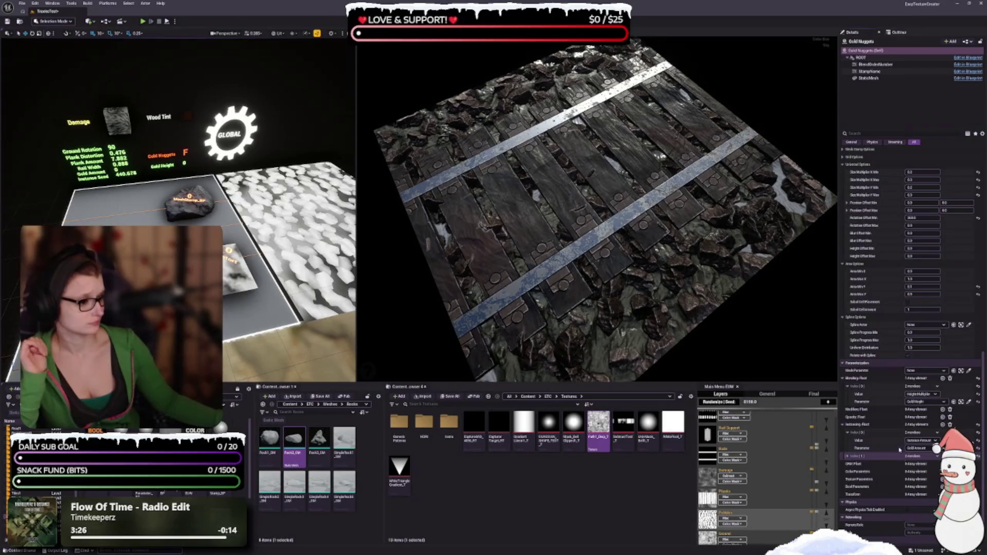
pyautogui.click(848, 457)
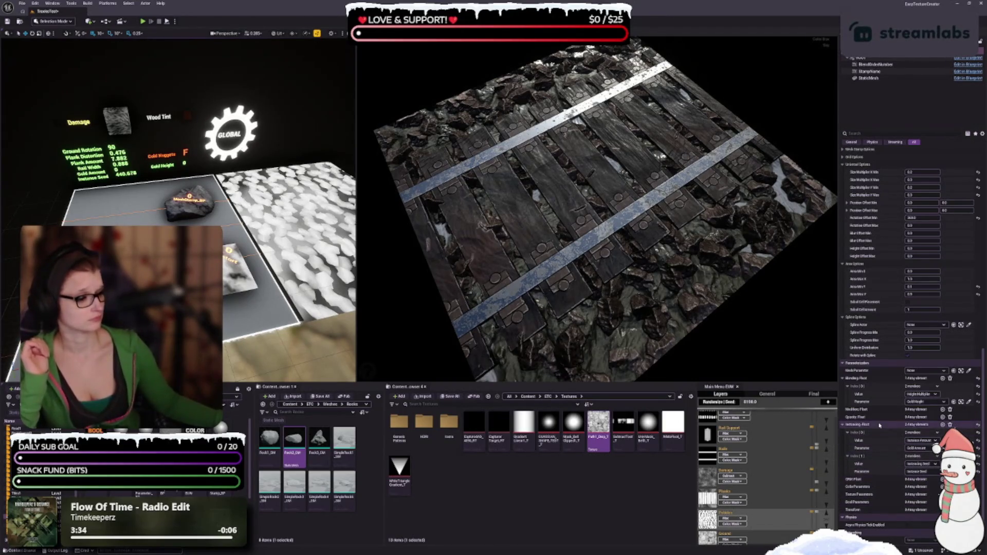
# - Review the Gold Nuggets Details and expand the Modifiers category for rotation, blur and chipped edges
pyautogui.scroll(2, 884, 436)
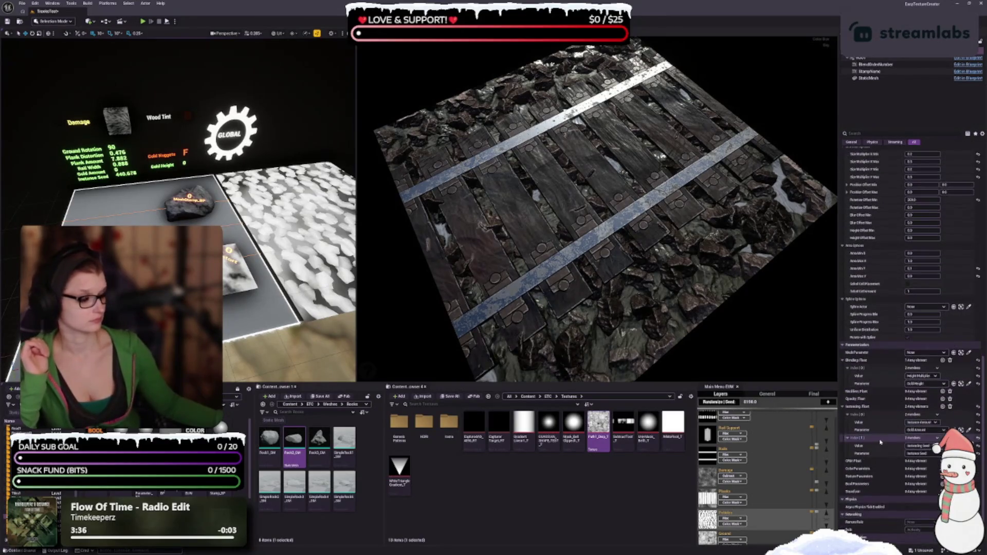
pyautogui.scroll(6, 890, 450)
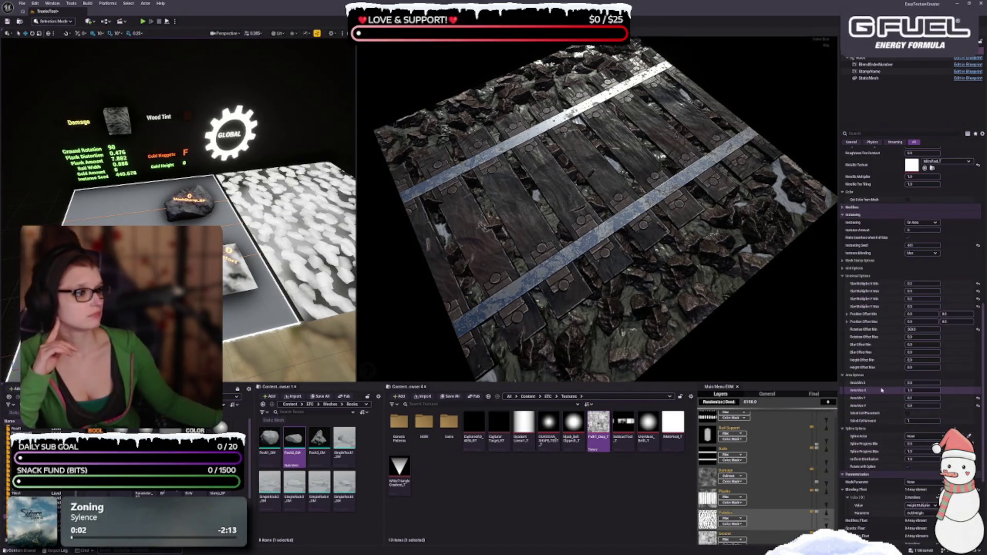
pyautogui.scroll(1, 893, 278)
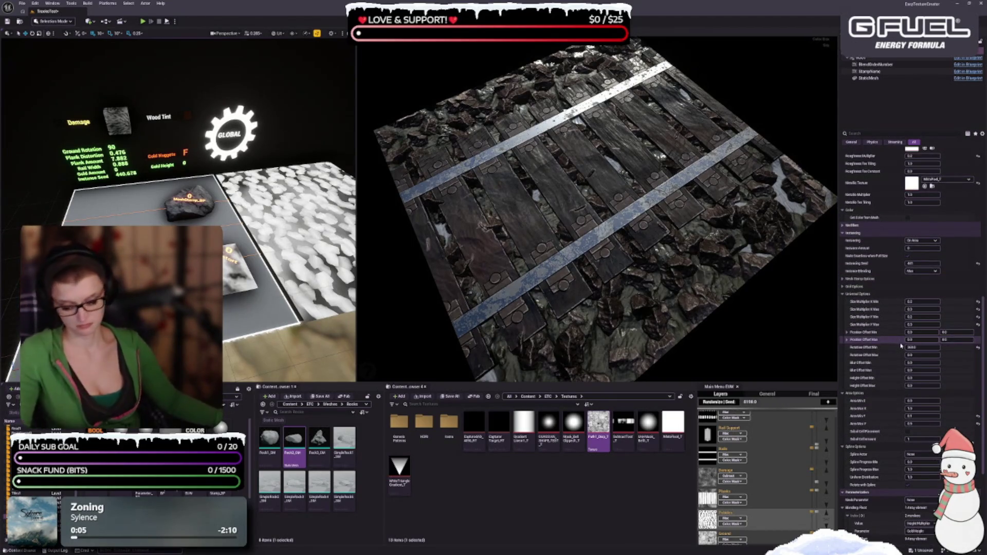
pyautogui.scroll(2, 906, 355)
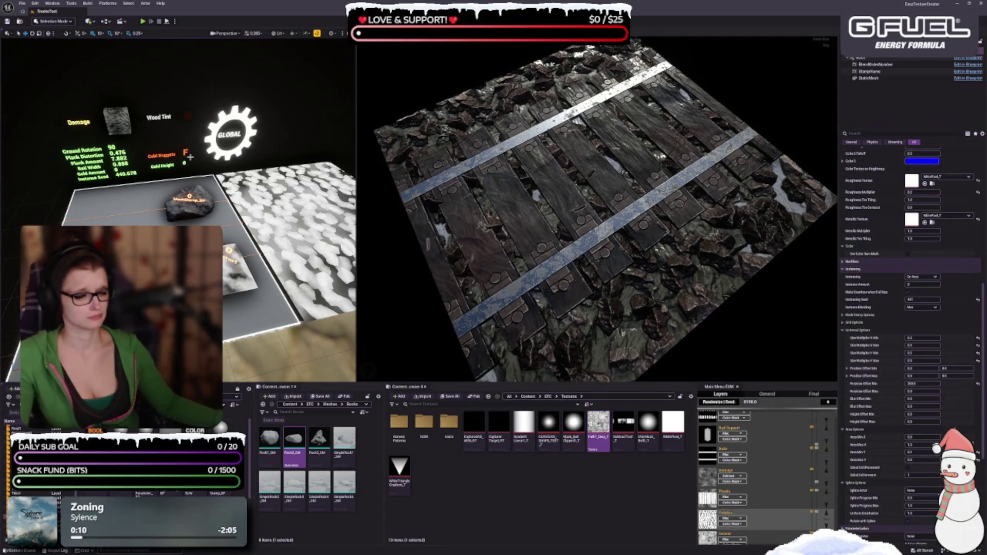
pyautogui.moveTo(595, 255)
pyautogui.mouseDown()
pyautogui.moveTo(612, 255)
pyautogui.moveTo(595, 259)
pyautogui.mouseUp()
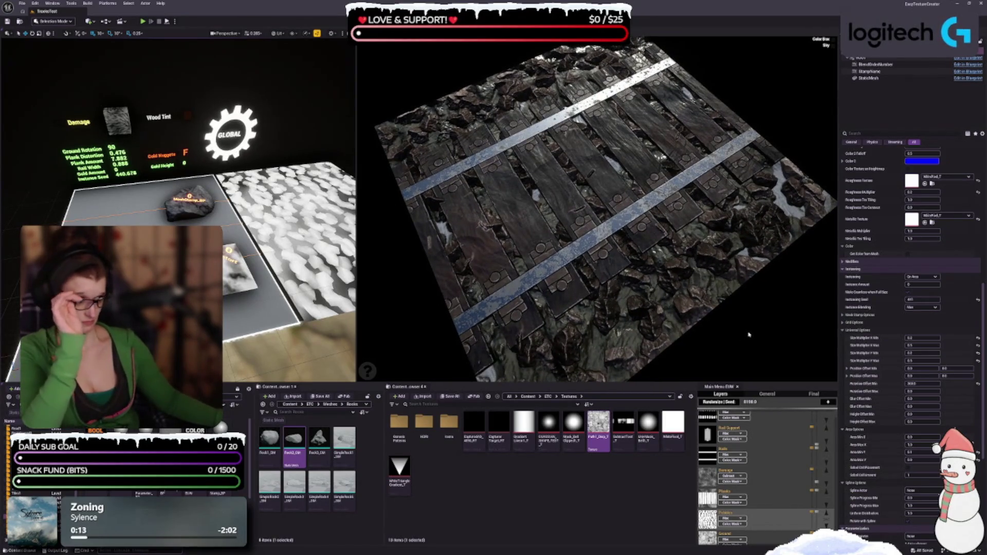
pyautogui.scroll(-3, 932, 355)
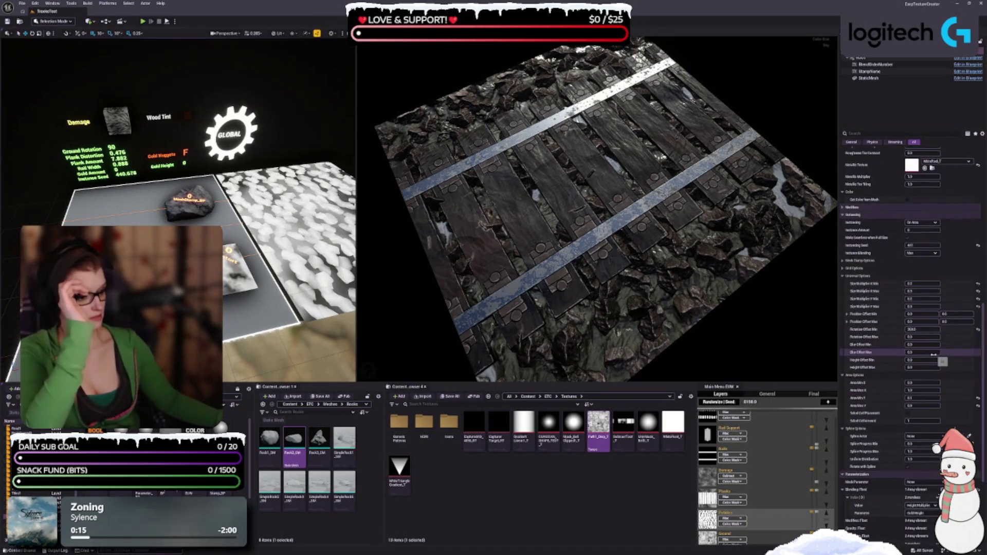
pyautogui.scroll(-2, 889, 349)
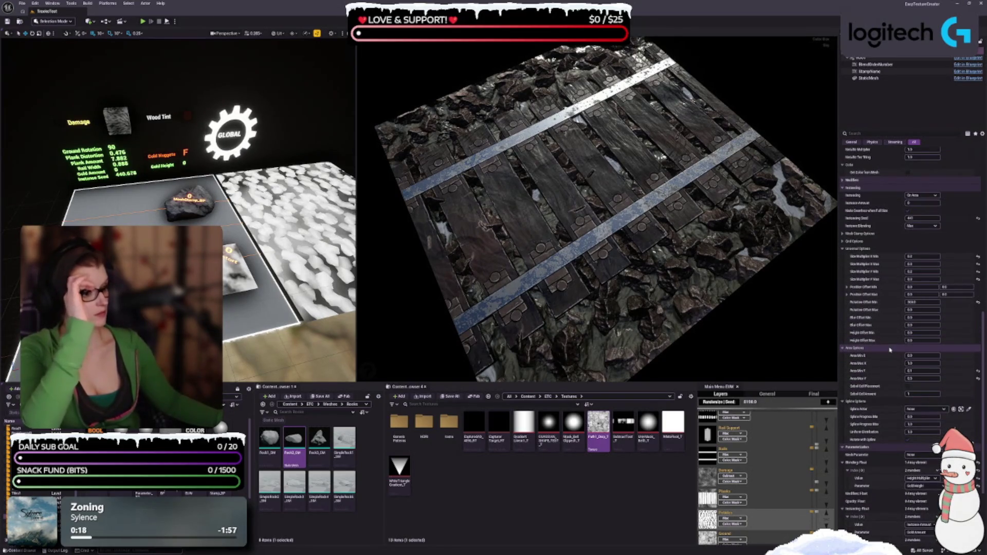
pyautogui.scroll(-3, 889, 350)
pyautogui.scroll(-4, 888, 349)
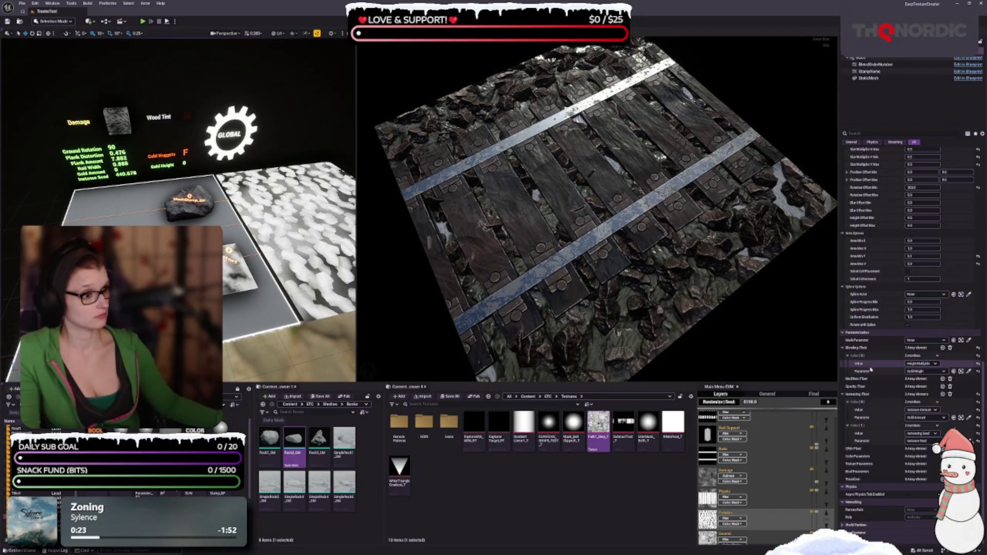
pyautogui.scroll(5, 870, 368)
pyautogui.scroll(4, 875, 368)
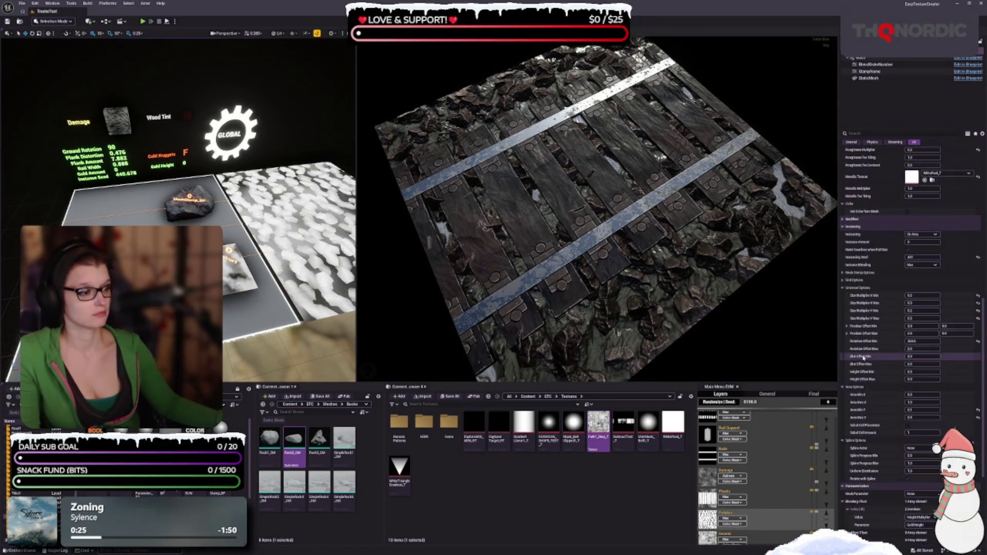
pyautogui.scroll(5, 868, 298)
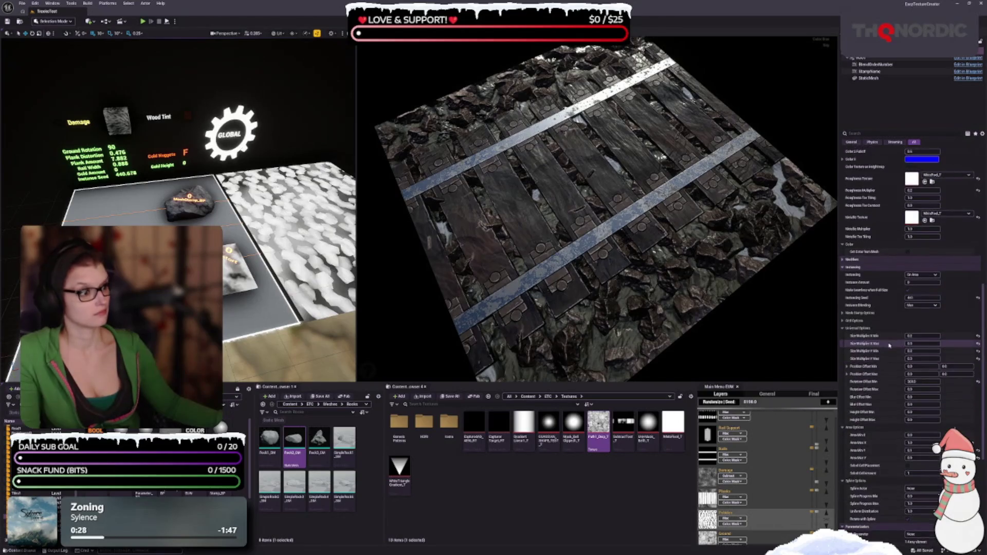
pyautogui.click(852, 297)
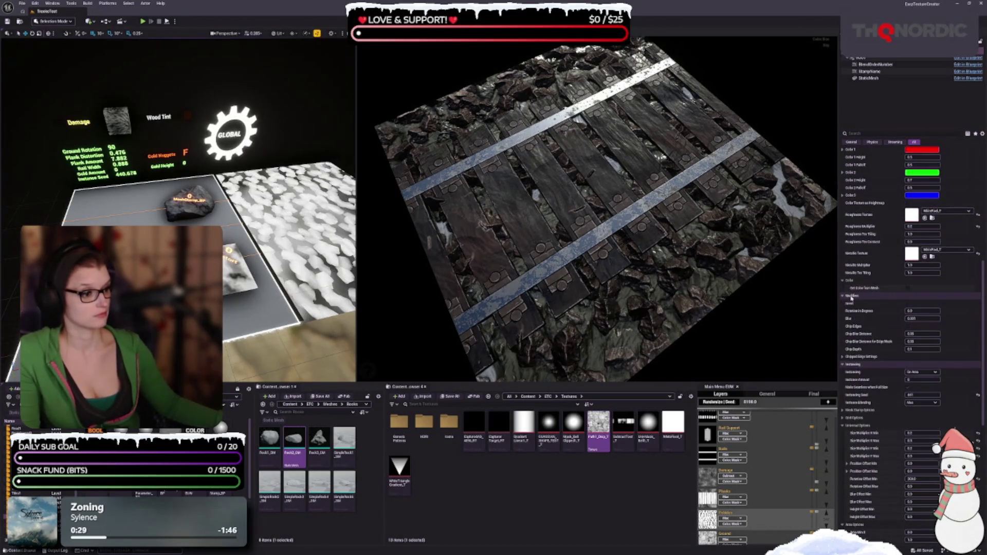
pyautogui.click(851, 297)
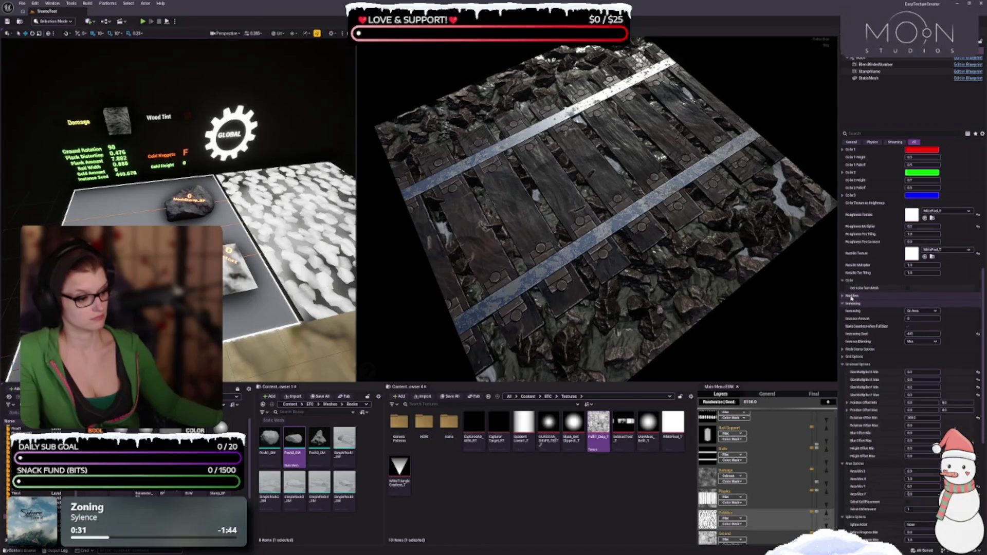
pyautogui.click(863, 364)
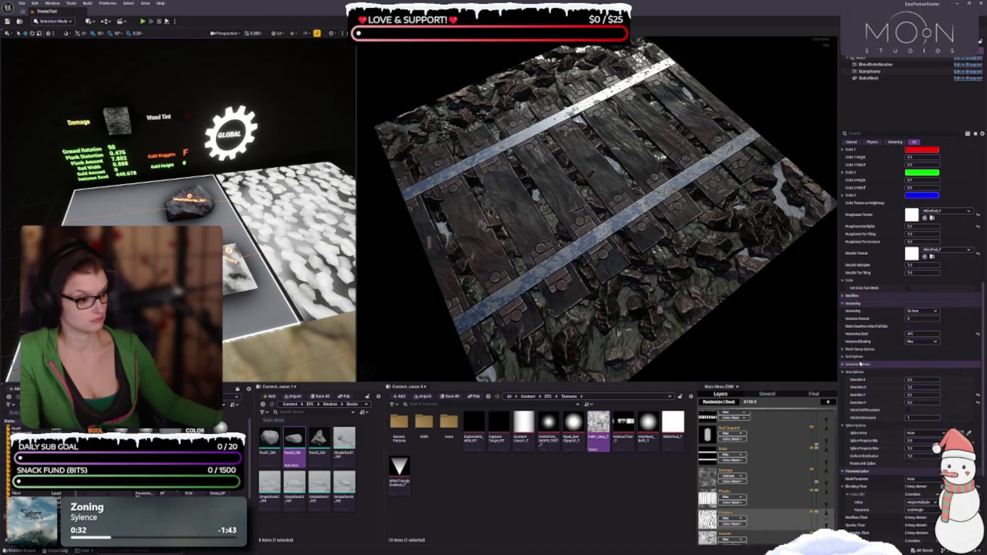
pyautogui.click(856, 372)
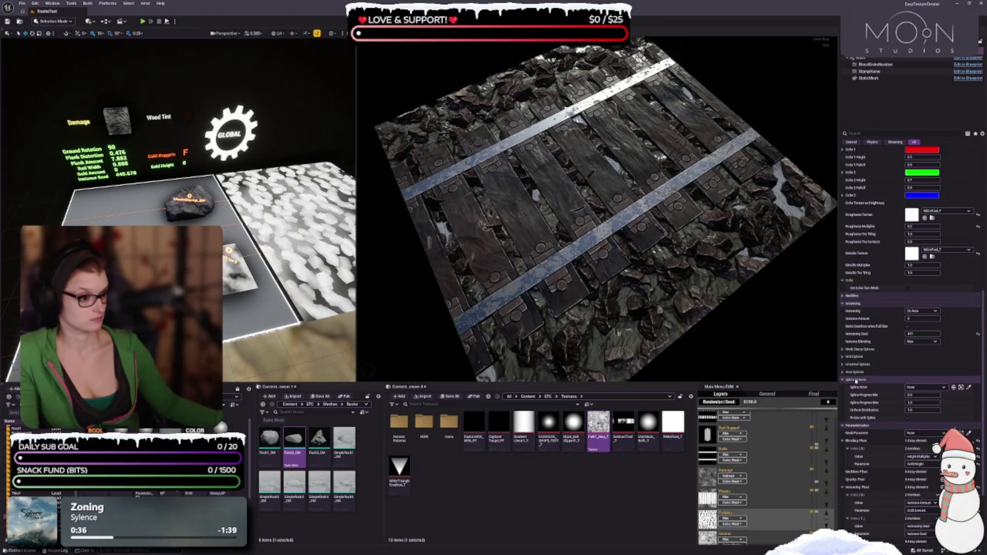
pyautogui.click(856, 379)
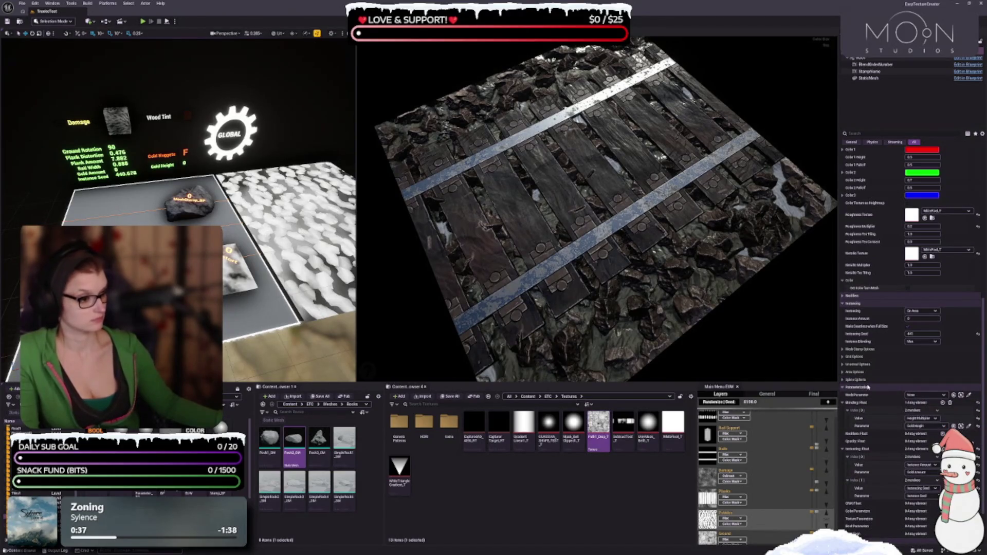
pyautogui.click(867, 387)
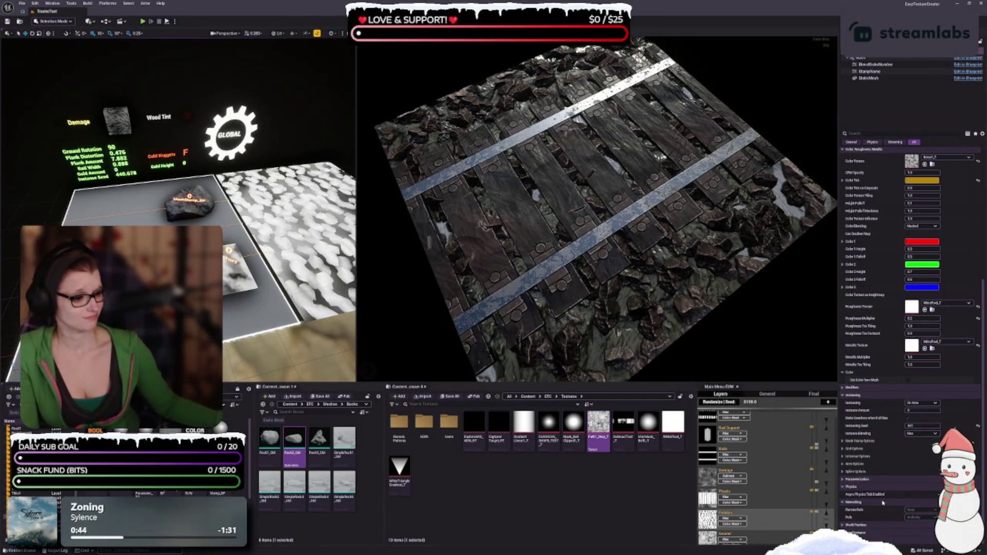
pyautogui.click(864, 481)
pyautogui.scroll(-3, 879, 437)
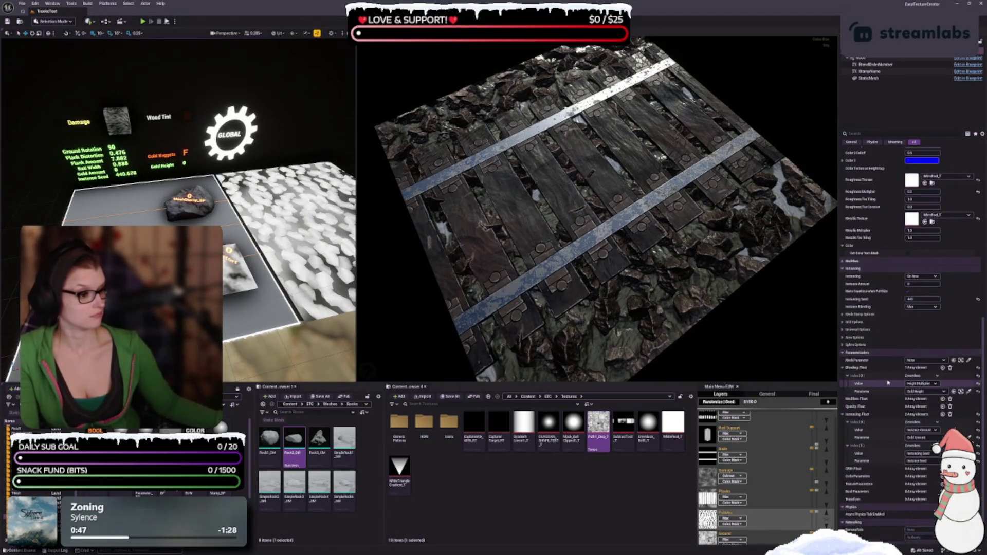
pyautogui.scroll(-1, 881, 399)
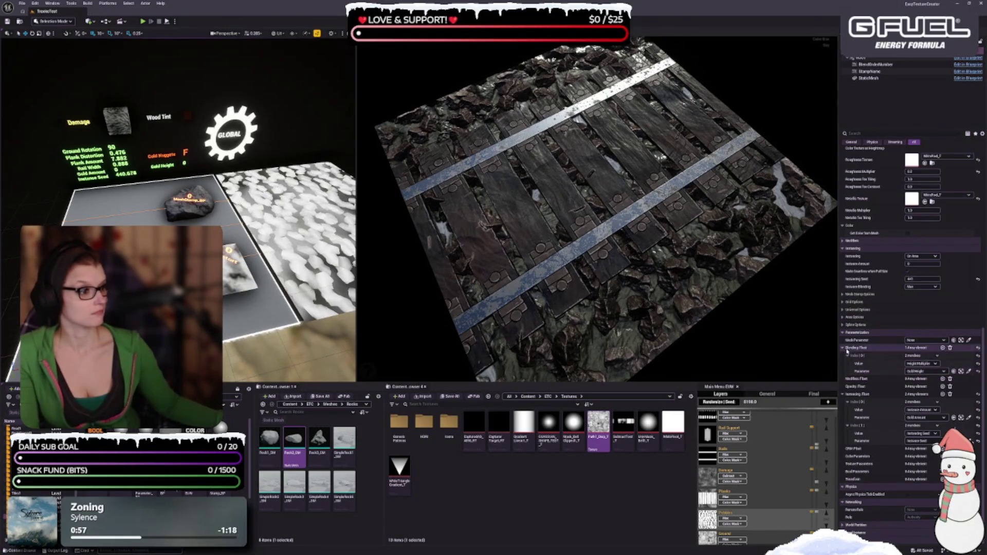
pyautogui.click(844, 240)
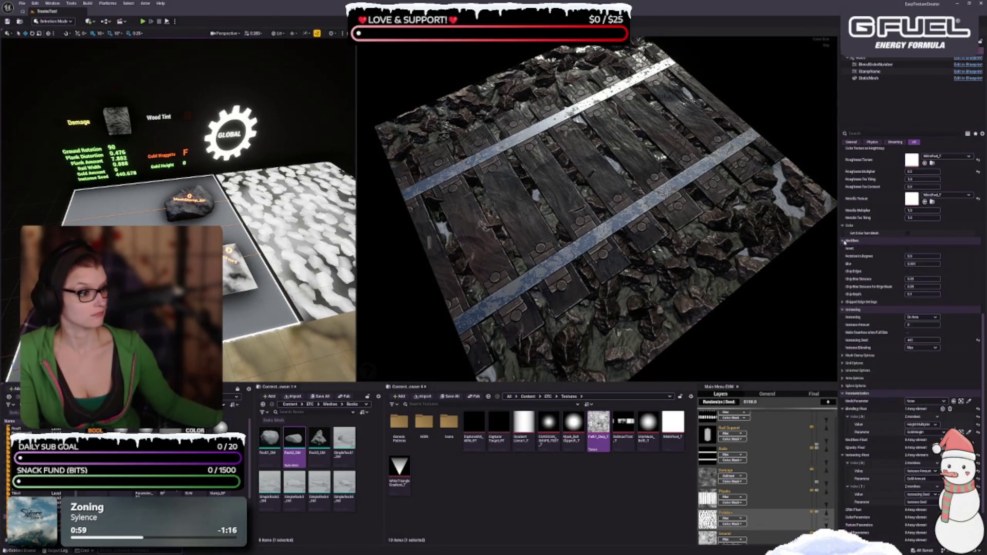
pyautogui.click(844, 241)
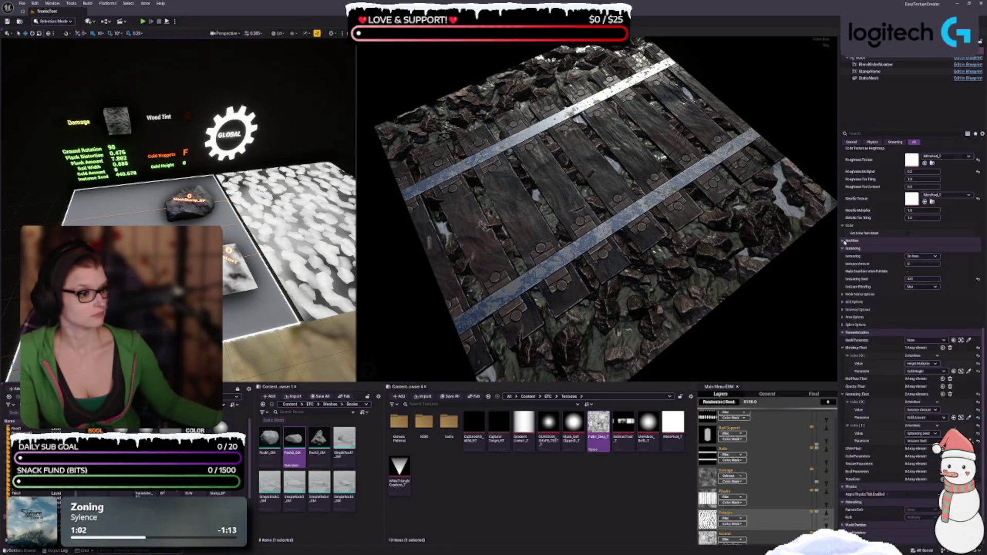
pyautogui.scroll(3, 885, 309)
pyautogui.scroll(8, 885, 309)
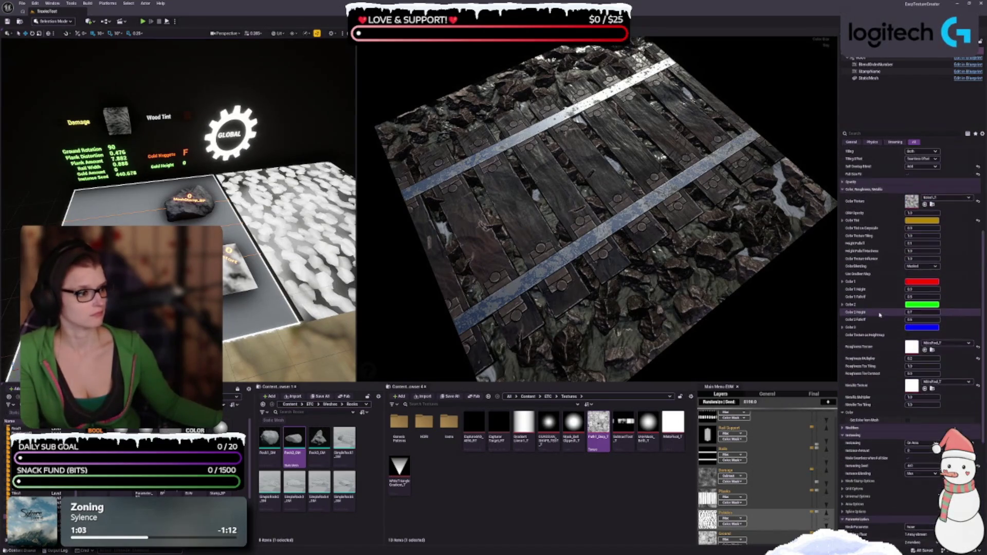
pyautogui.scroll(2, 878, 362)
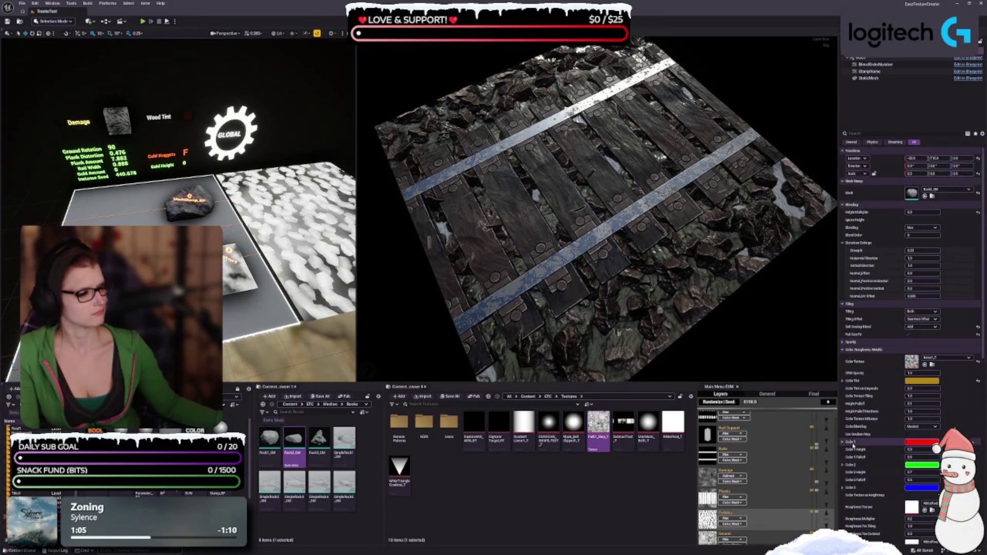
pyautogui.click(843, 342)
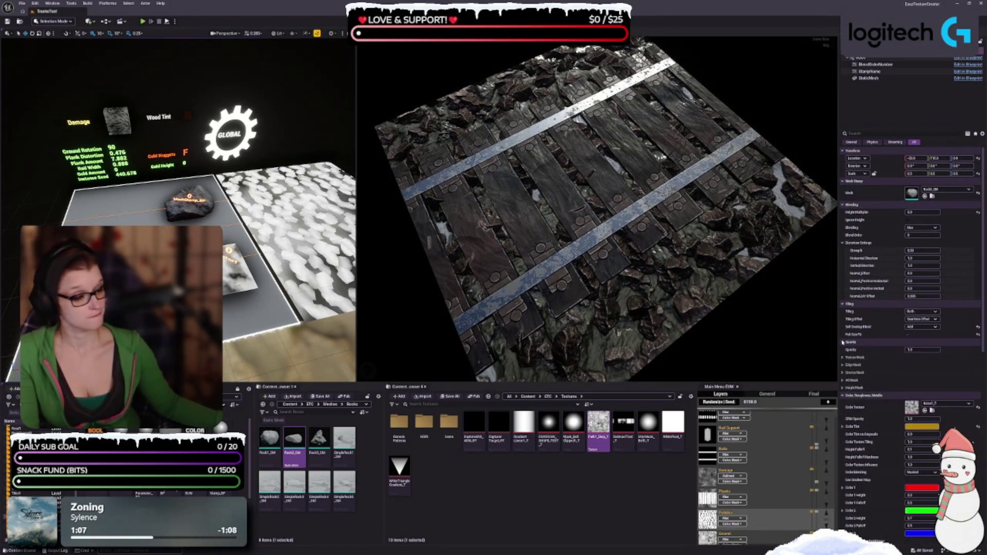
pyautogui.click(843, 341)
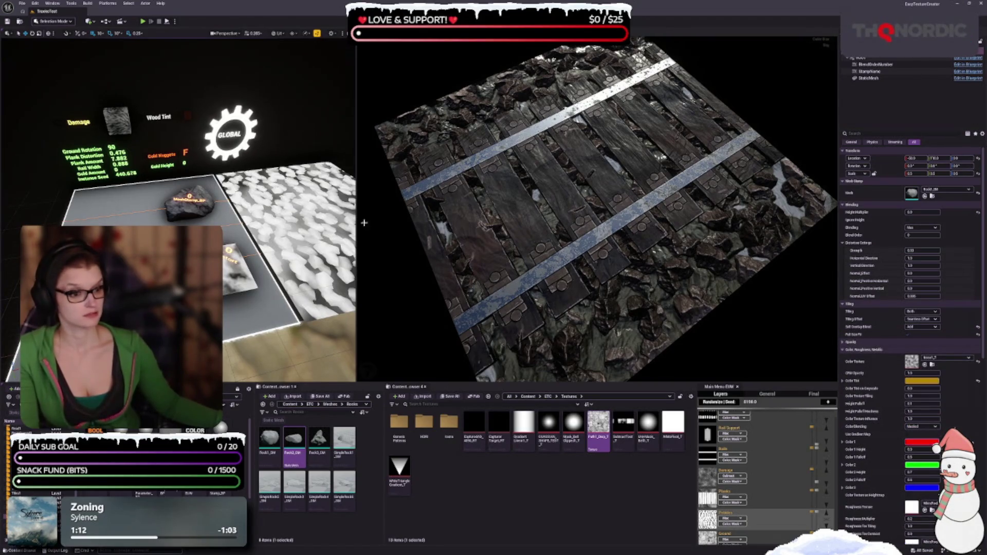
pyautogui.moveTo(442, 250); pyautogui.dragTo(456, 253)
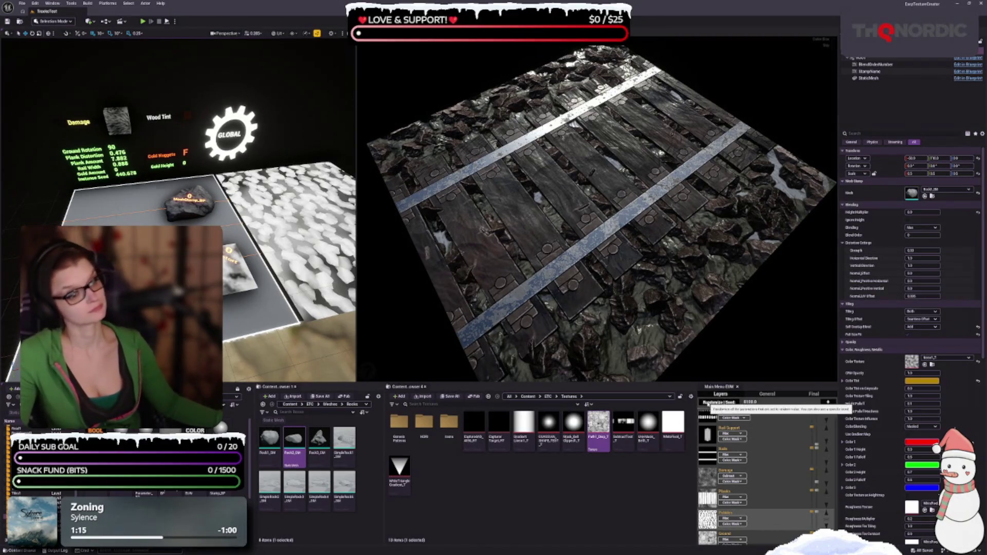
# - Reroll the seed four times until gold nuggets appear, then select the Gold Nuggets label
pyautogui.click(711, 402)
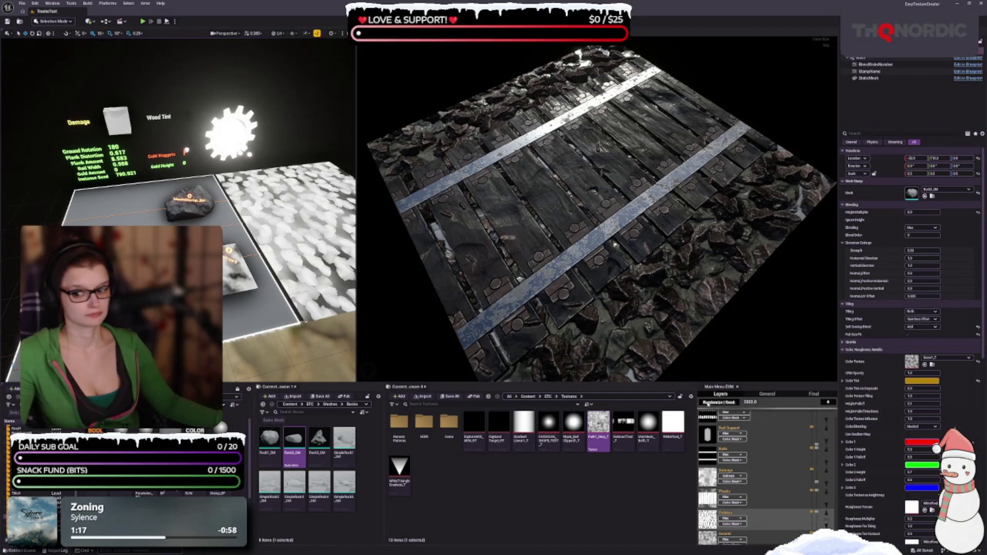
pyautogui.click(709, 402)
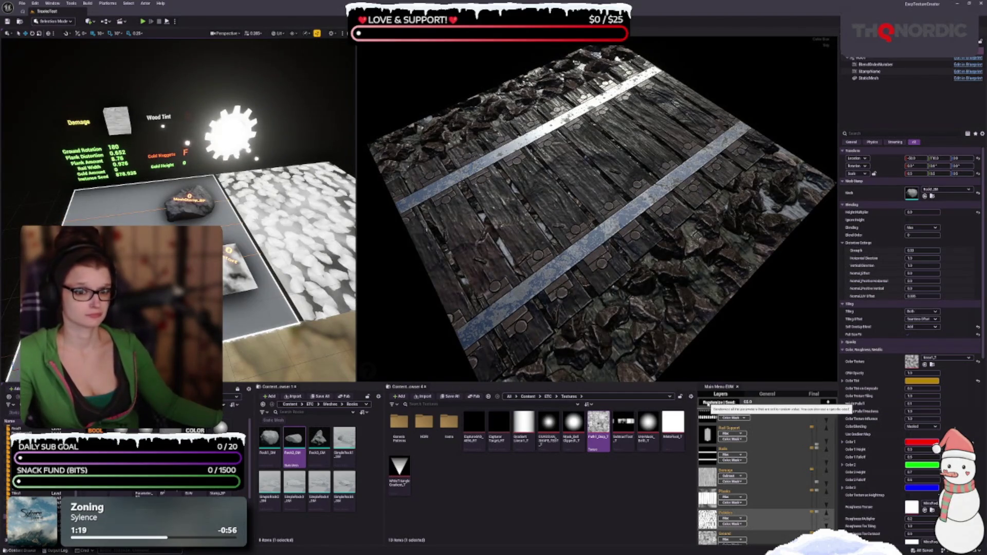
pyautogui.click(709, 402)
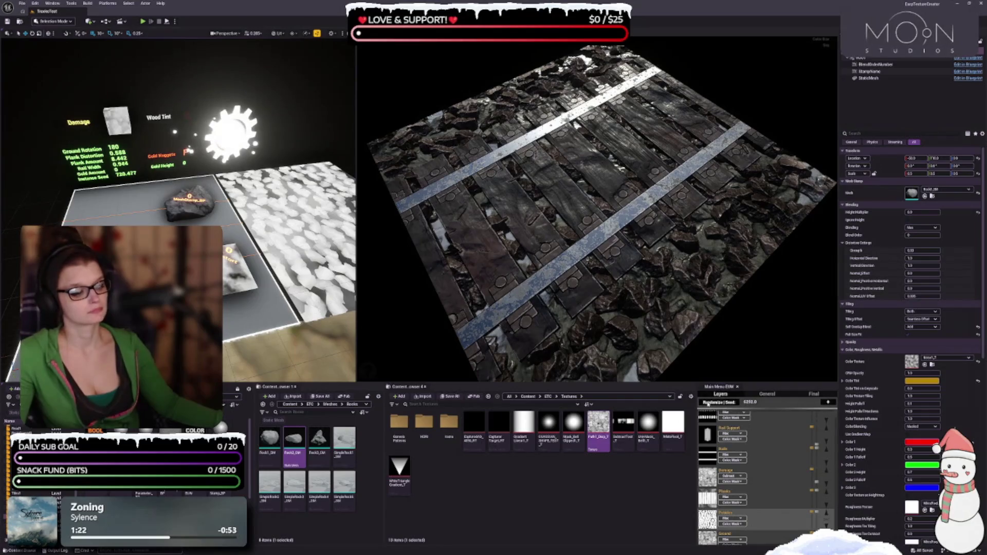
pyautogui.click(708, 403)
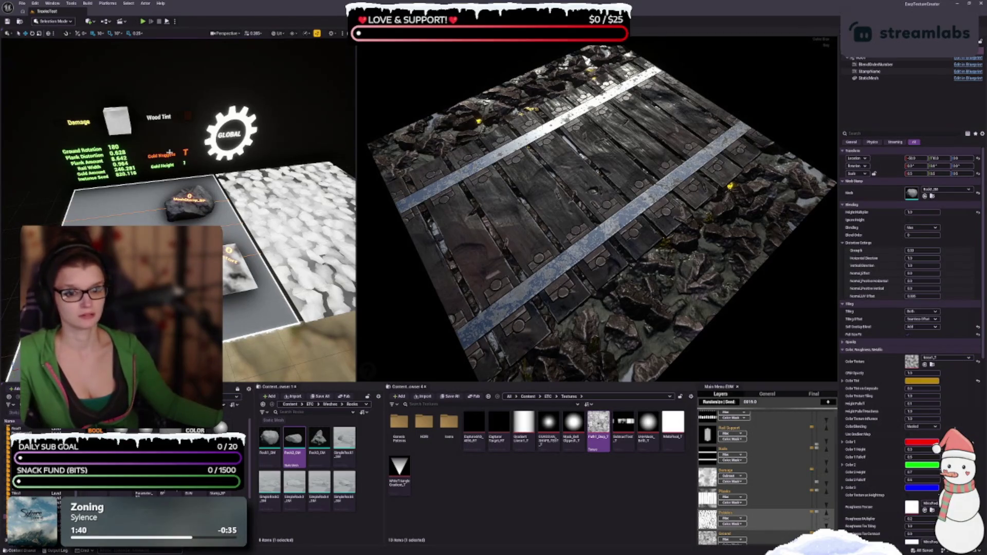
pyautogui.click(166, 157)
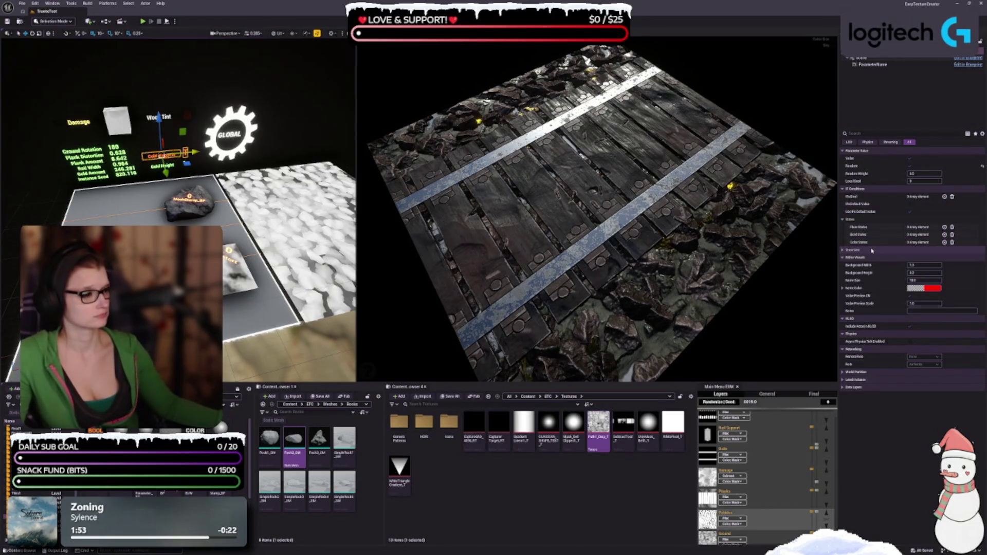
# - Expand the Struct Sets category in the Gold Nuggets label's Details panel
pyautogui.click(848, 250)
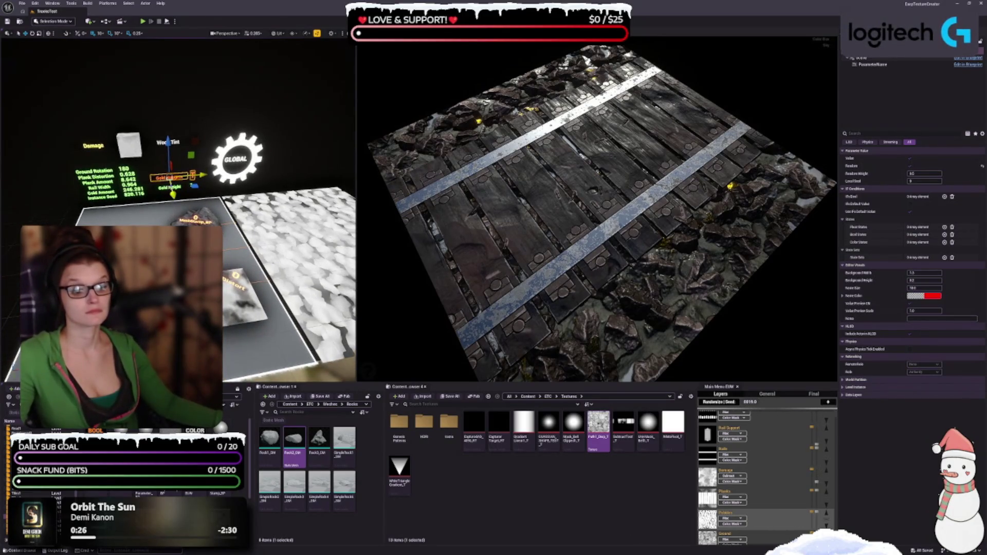
# - Select the Gold Amount text actor in the left viewport to show its Details
pyautogui.moveTo(788, 506)
pyautogui.scroll(-1, 788, 505)
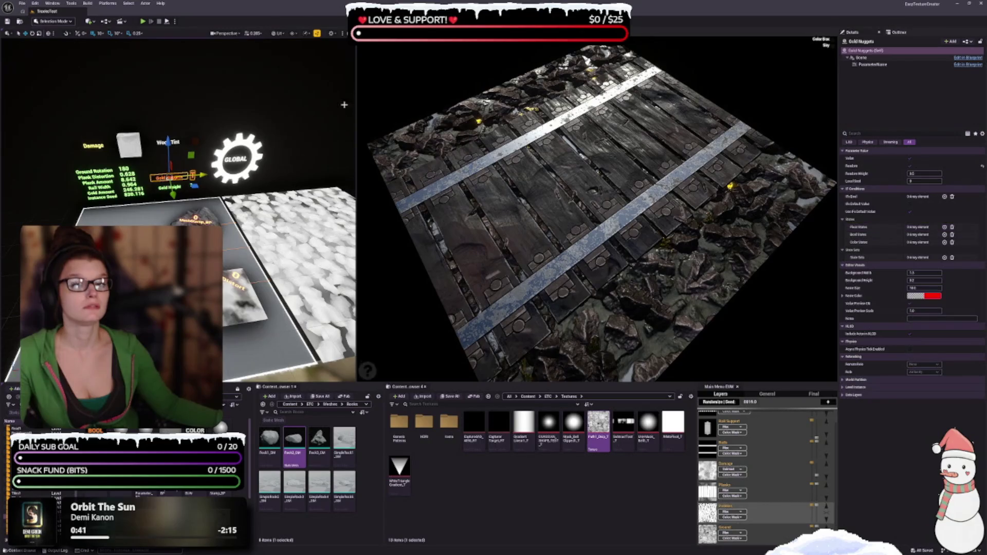
pyautogui.click(111, 191)
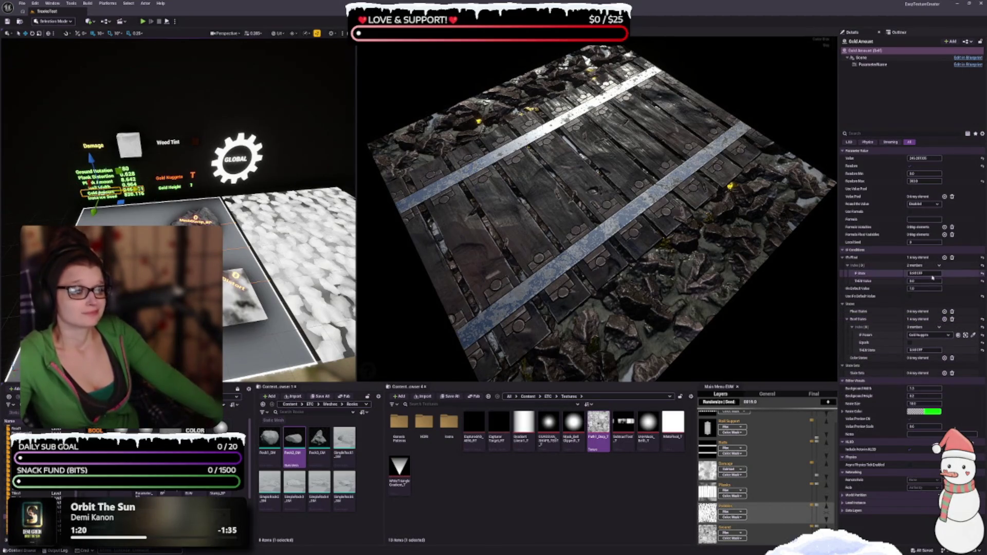
# - Enable Use If Default Value for Gold Amount and reroll the seed four times
pyautogui.click(909, 298)
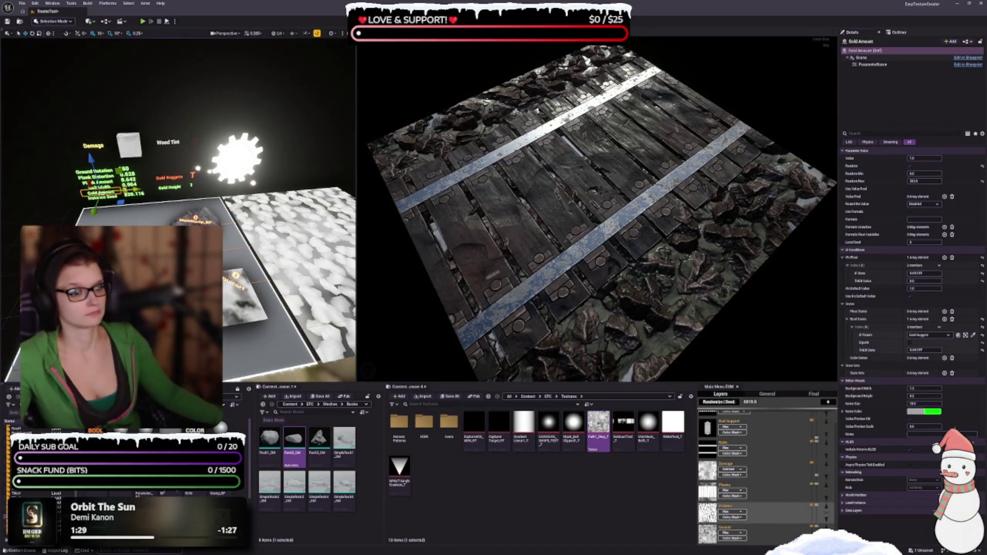
pyautogui.moveTo(370, 367); pyautogui.dragTo(449, 267)
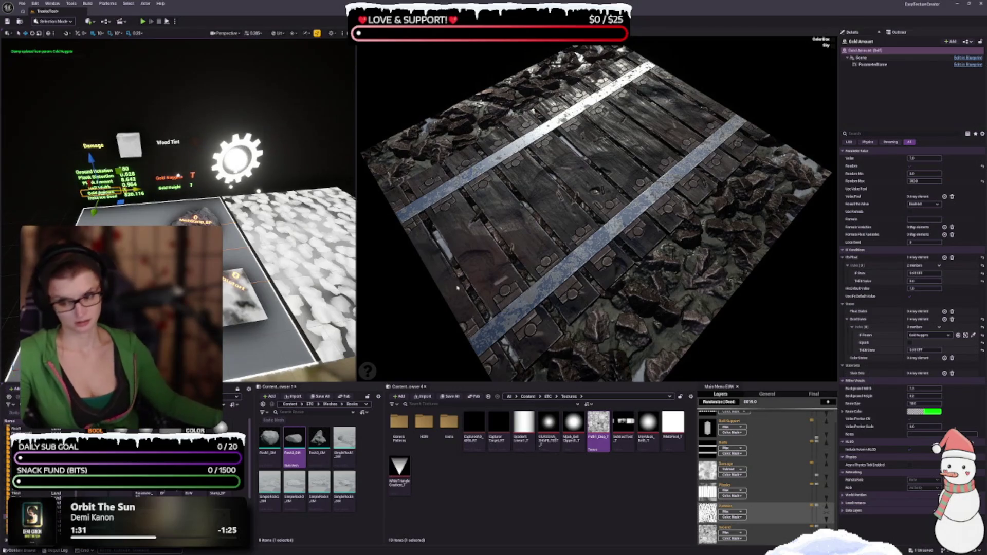
pyautogui.click(717, 404)
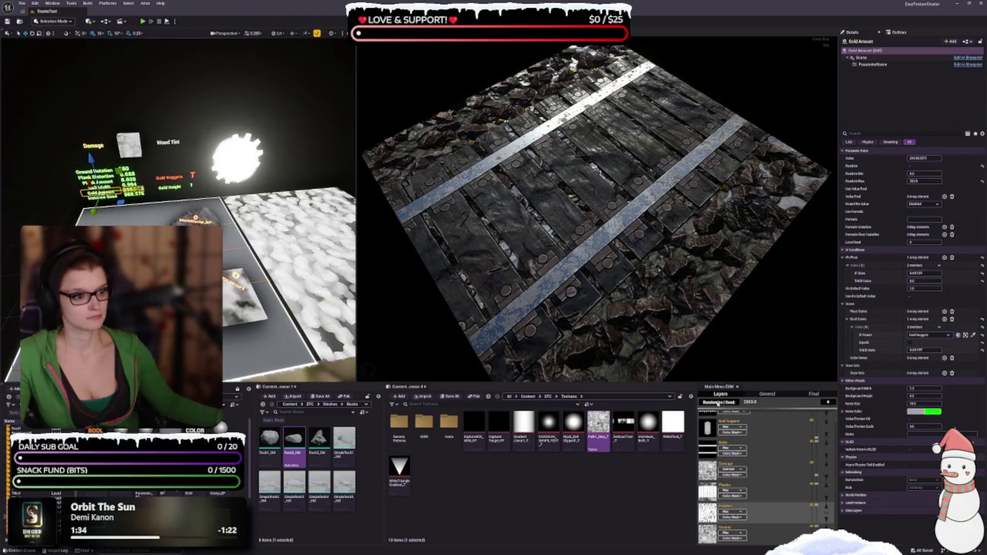
pyautogui.click(717, 404)
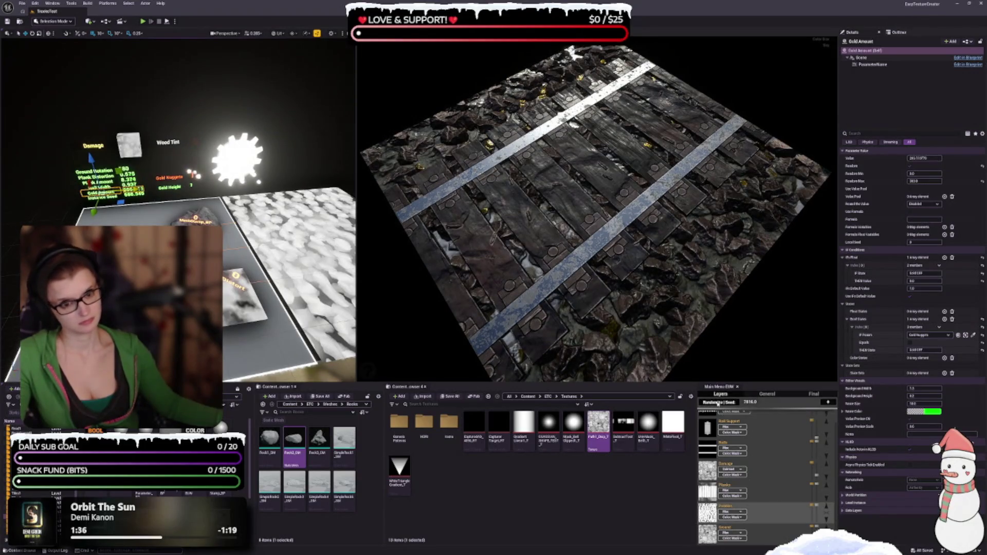
pyautogui.click(717, 404)
pyautogui.click(718, 404)
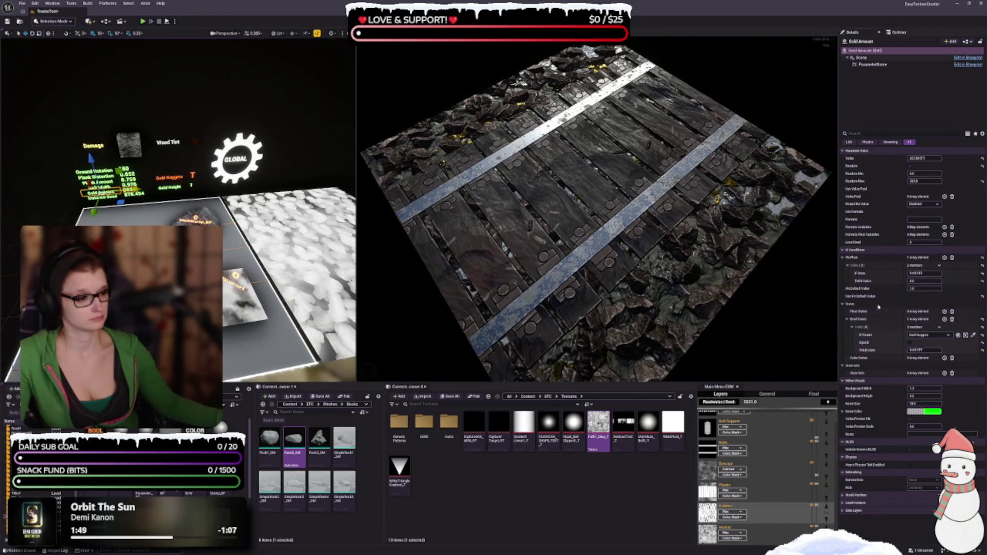
# - Reroll the seed ten more times to check the random gold nugget placement
pyautogui.click(725, 403)
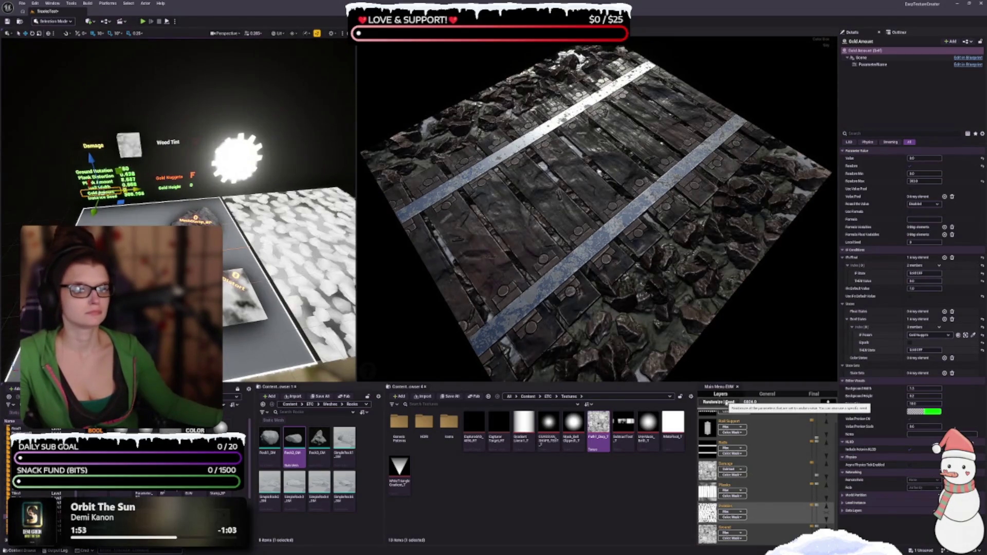
pyautogui.click(725, 403)
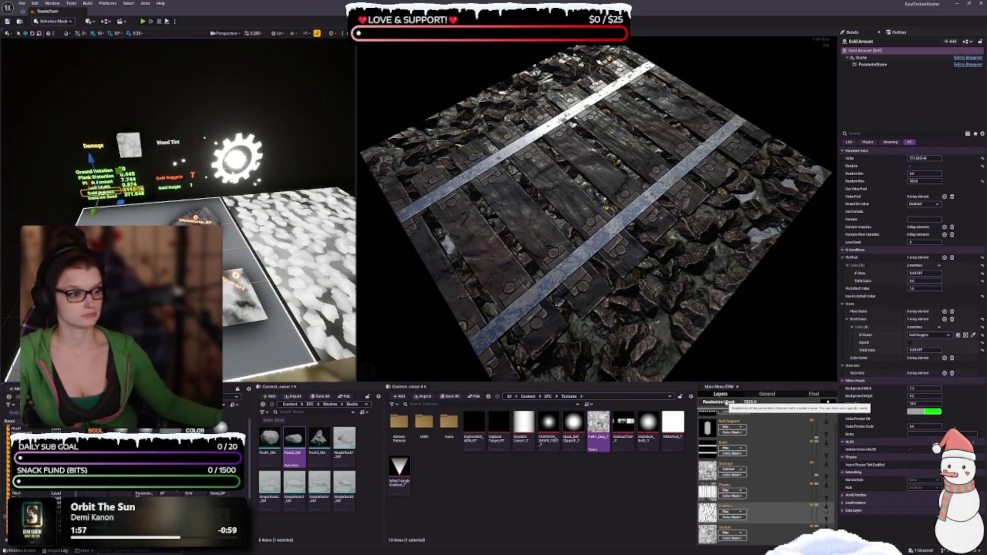
pyautogui.click(725, 403)
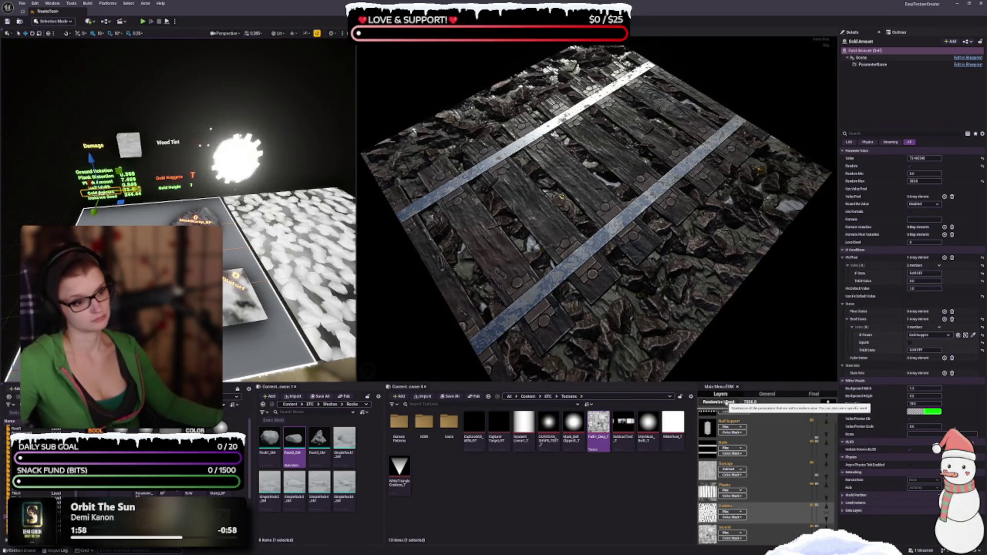
pyautogui.click(725, 402)
pyautogui.click(725, 403)
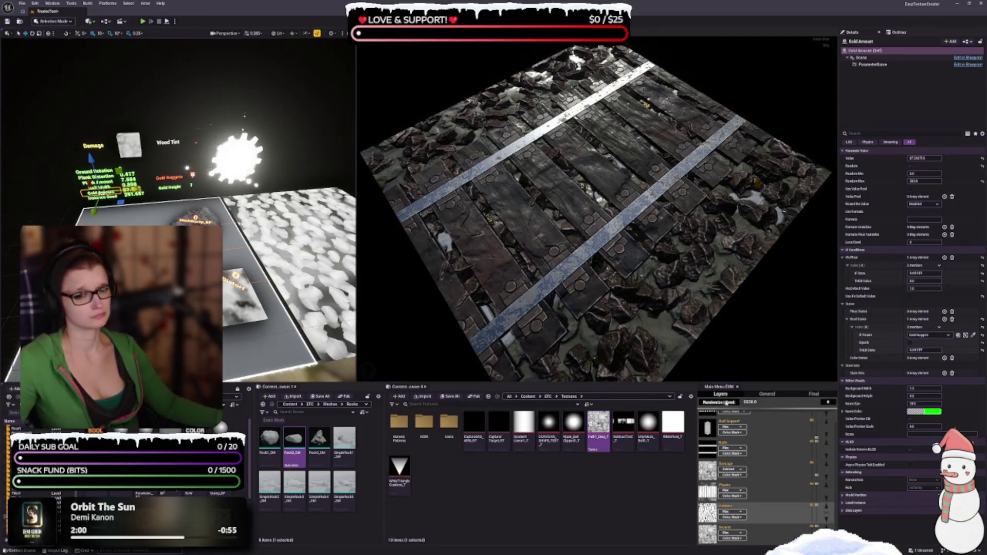
pyautogui.click(725, 403)
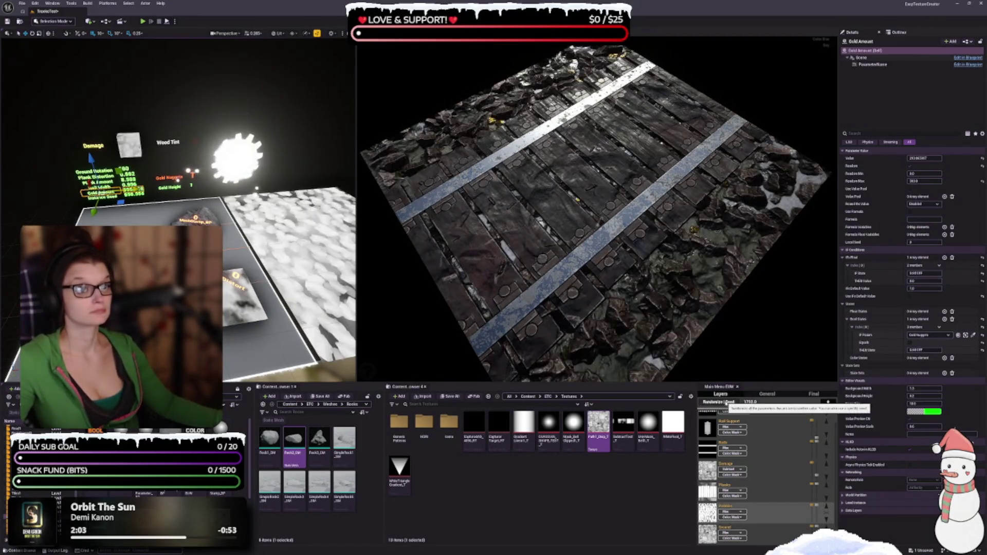
pyautogui.click(725, 403)
pyautogui.click(725, 403)
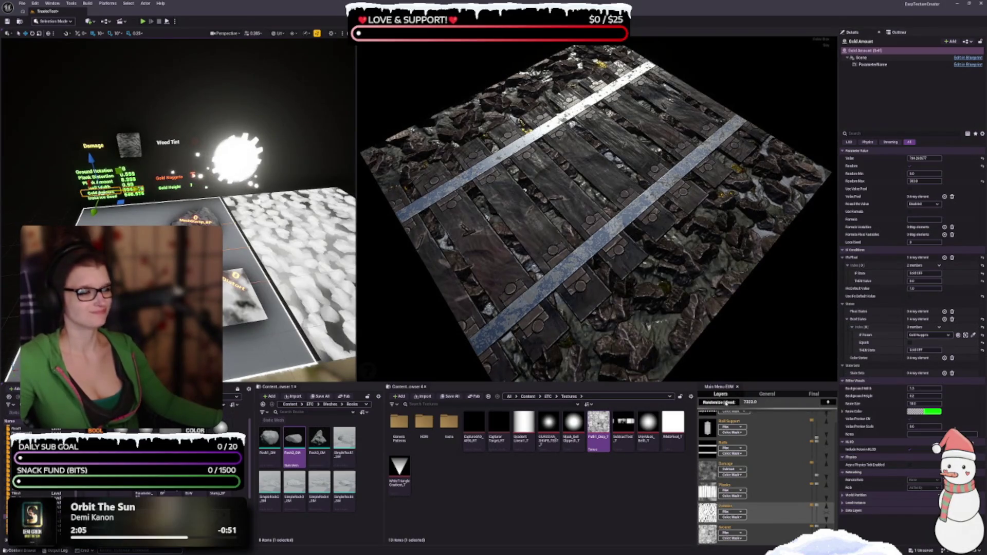
pyautogui.click(725, 403)
pyautogui.click(725, 403)
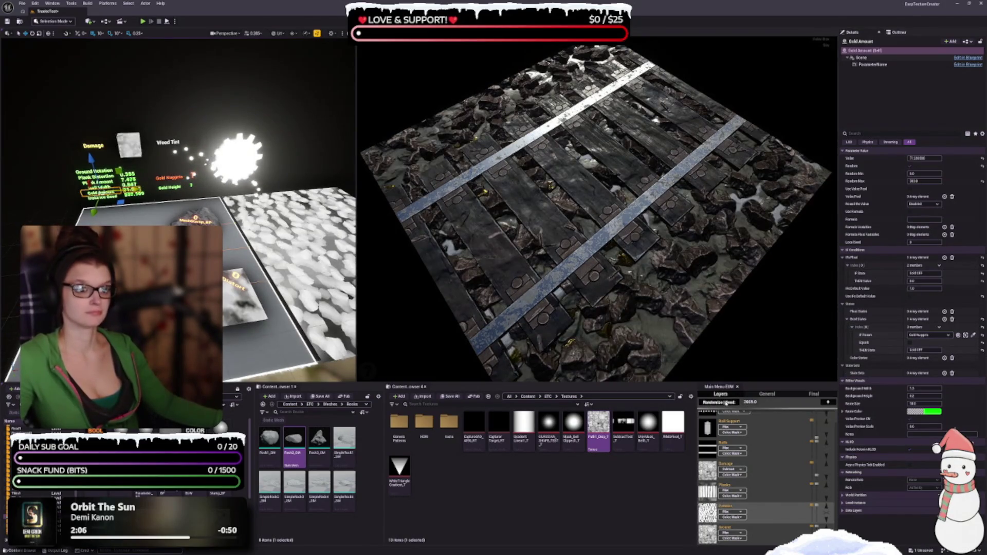